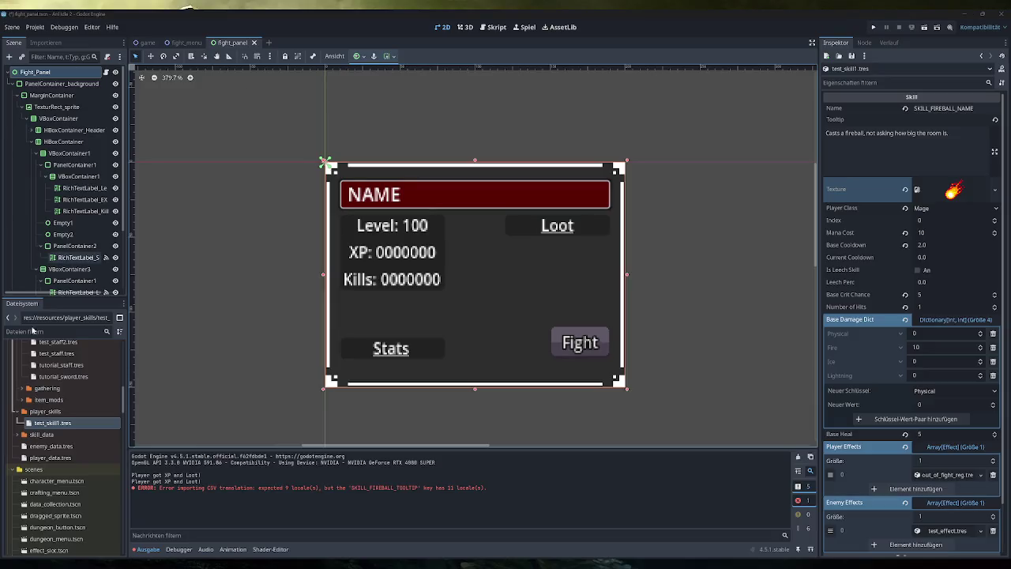
Rename test_skill1.tres in the FileSystem dock to fireball.tres.
right_click(55, 422)
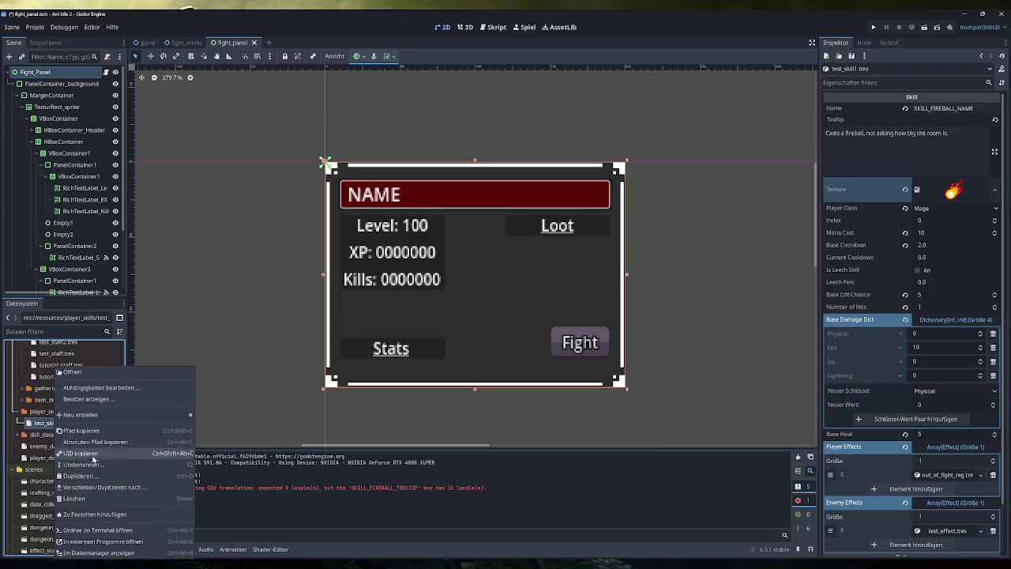
click(83, 464)
text(fireball)
key(Return)
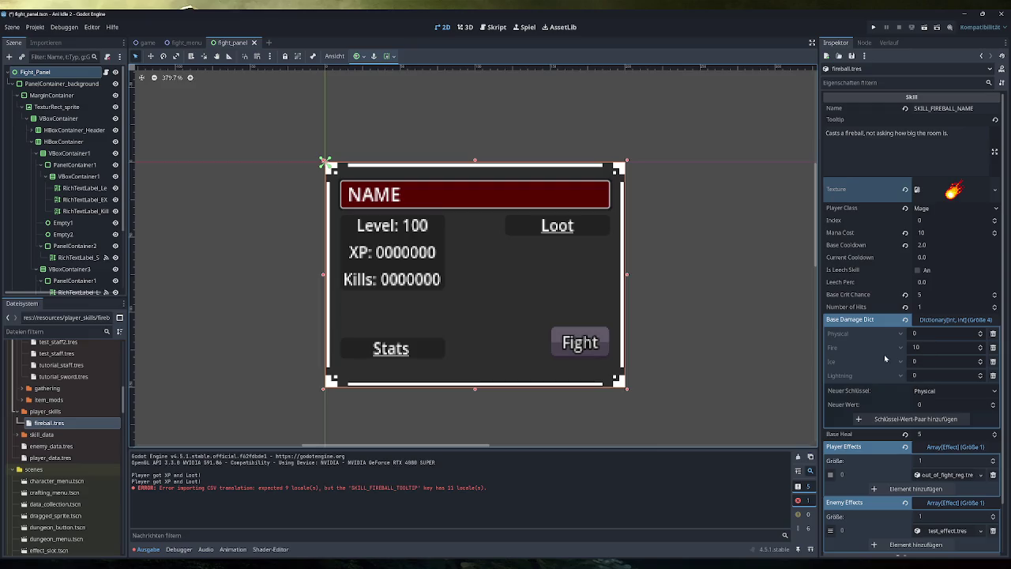
Remove the fireball skill's Player Effects and Enemy Effects entries, leaving both lists empty.
scroll(900, 361, down, 2)
click(992, 420)
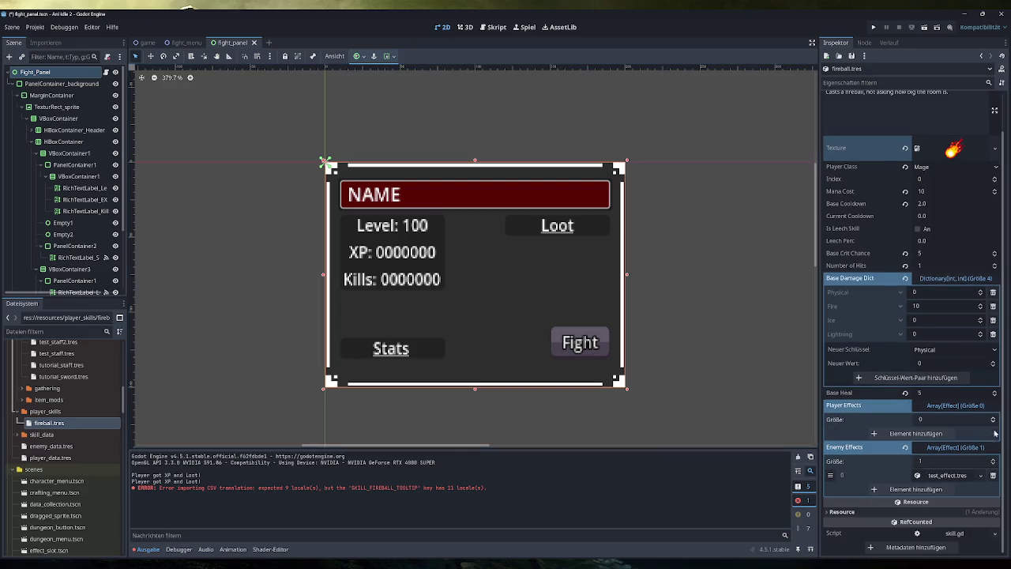
click(993, 474)
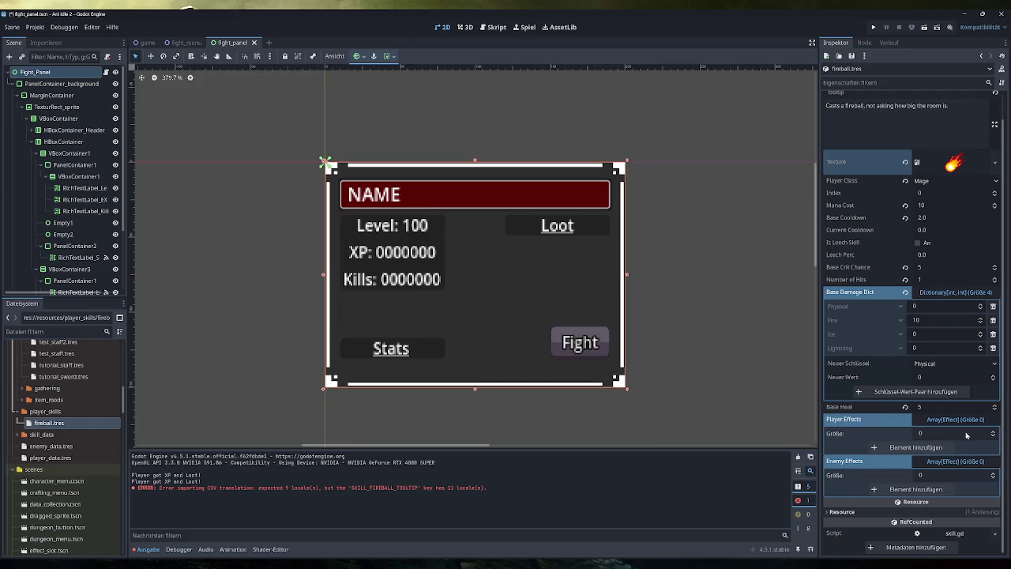
click(958, 419)
click(955, 447)
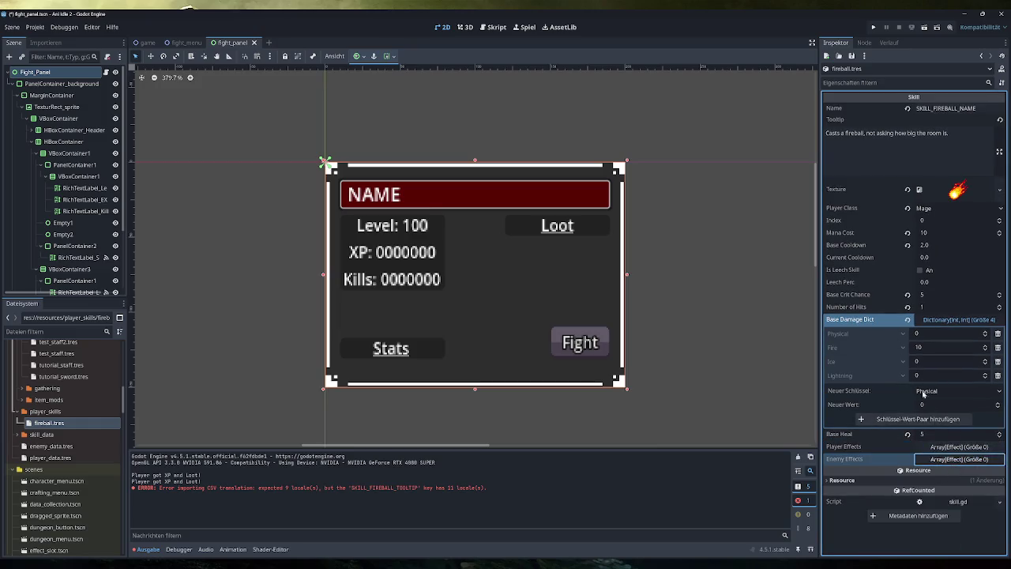
Revert the fireball's Base Heal to 0 and save the changes.
click(908, 435)
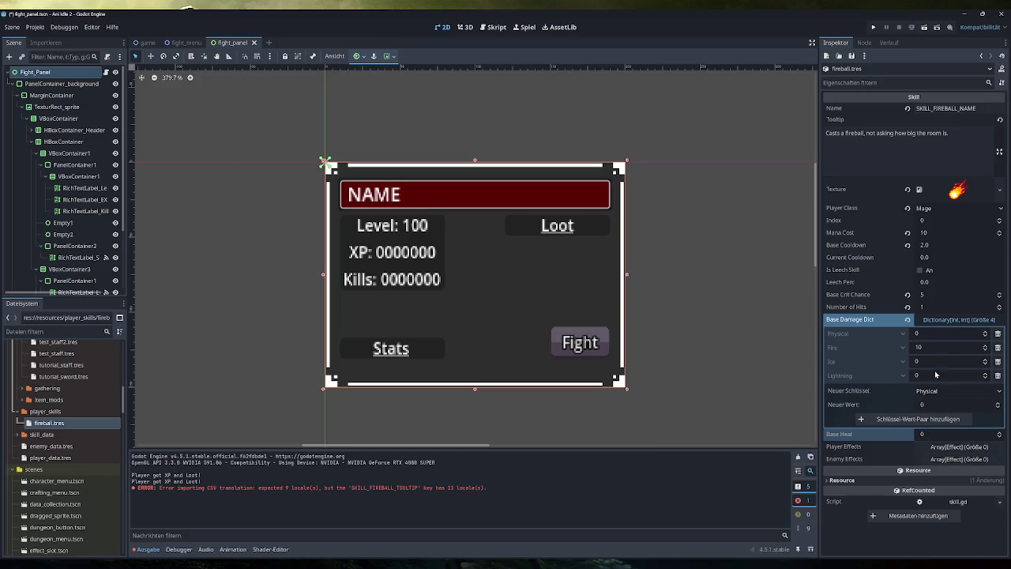
click(947, 321)
click(948, 321)
key(ctrl+s)
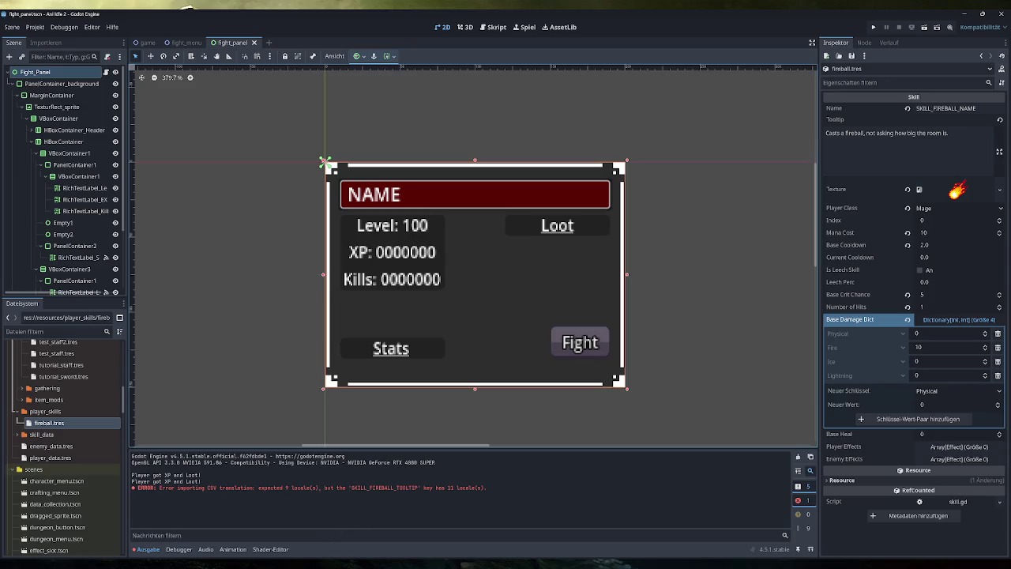
key(super)
Delete empty line 168 after SKILL_FIREBALL_TOOLTIP in translations.csv and close the file.
click(79, 376)
click(347, 267)
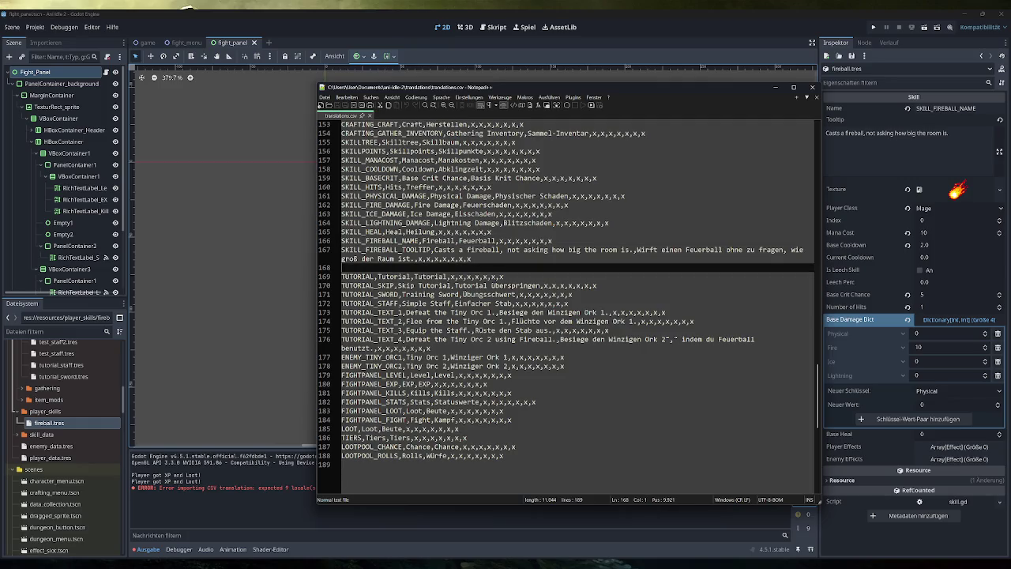
key(BackSpace)
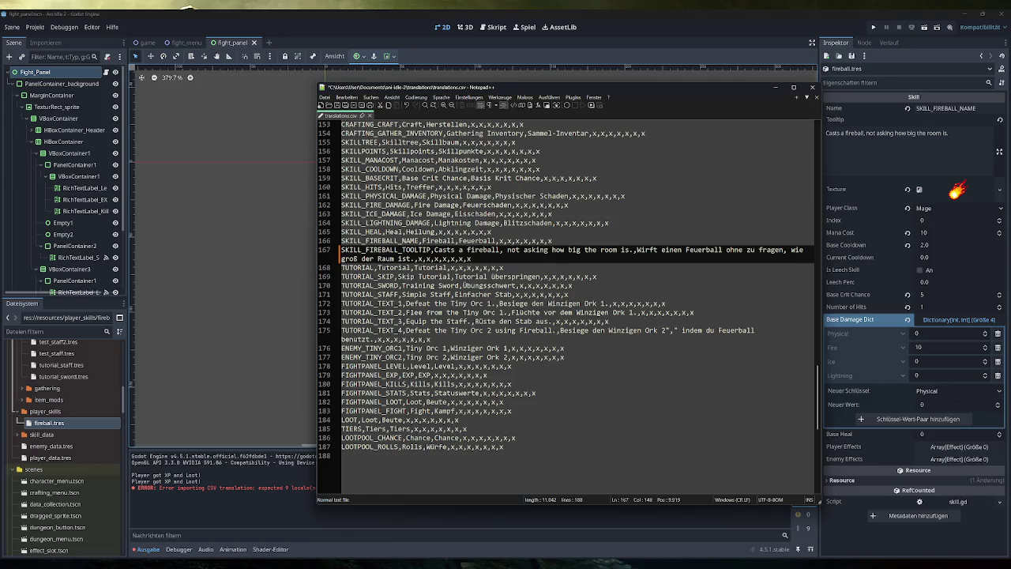
click(814, 88)
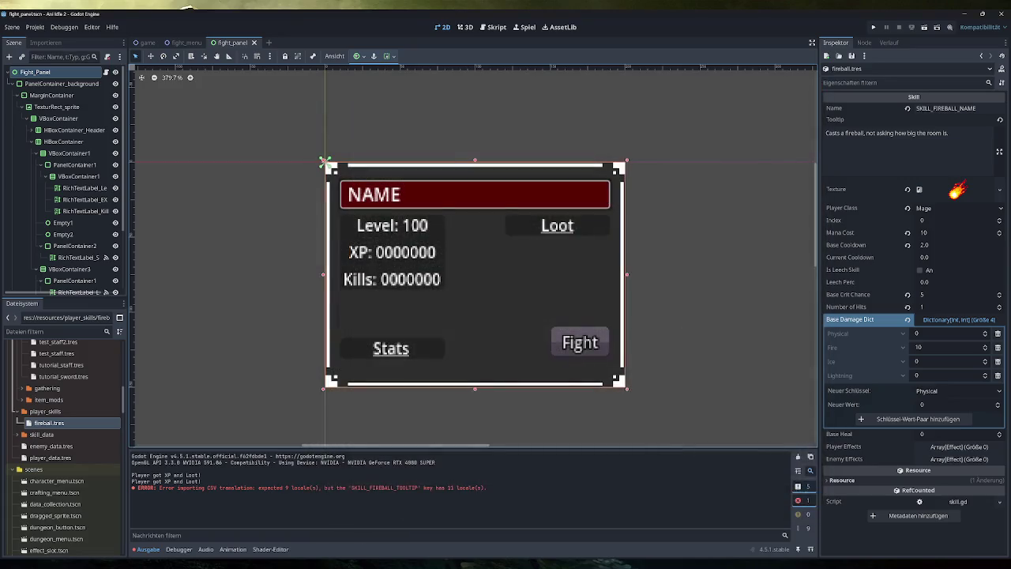
mouse_move(265, 563)
click(229, 528)
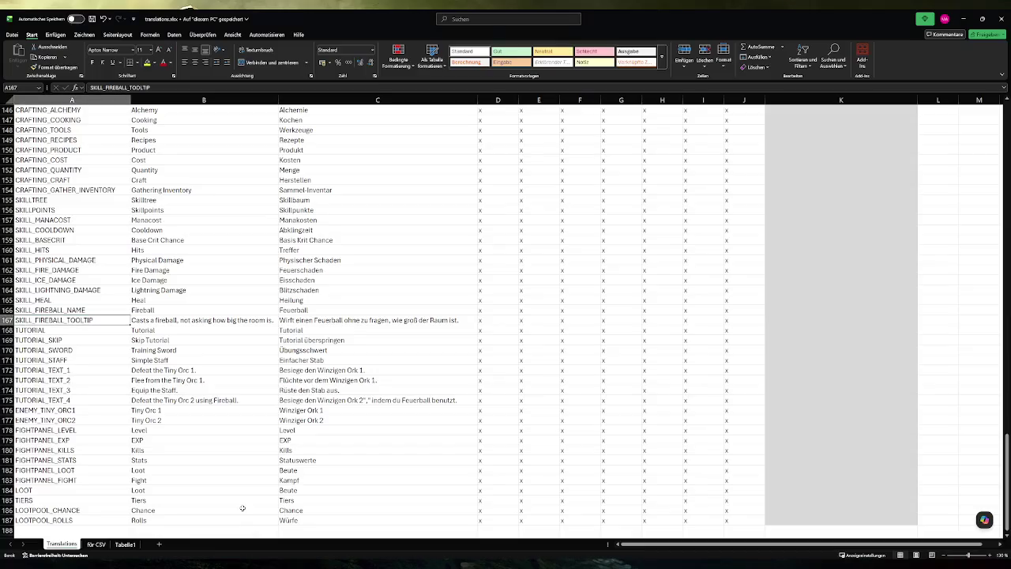
Add quotes around the comma in the English fireball tooltip in cell B167.
click(231, 311)
double_click(184, 321)
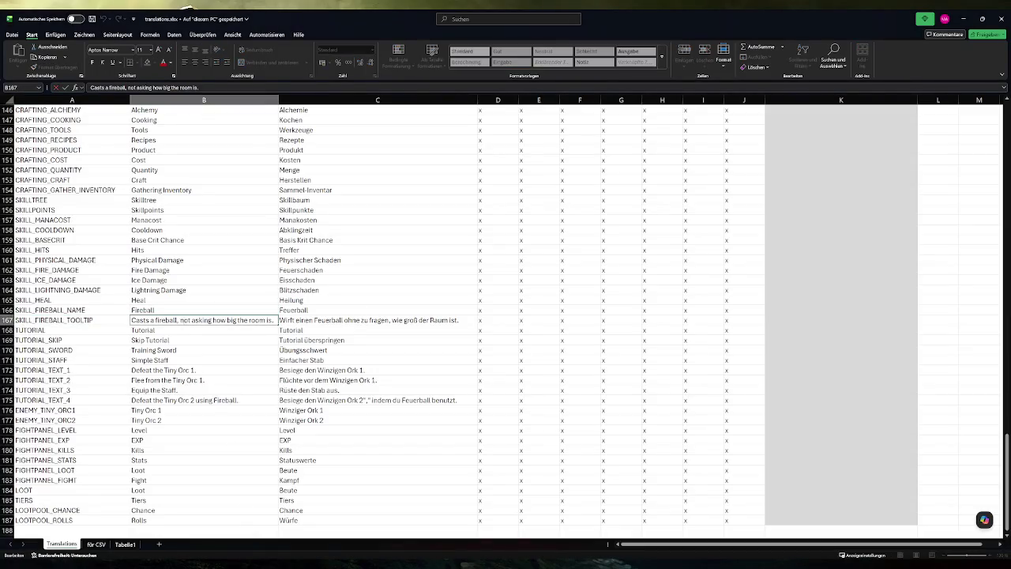
text(",")
click(343, 328)
Add quotes around the comma in the German fireball tooltip in cell C167.
click(382, 320)
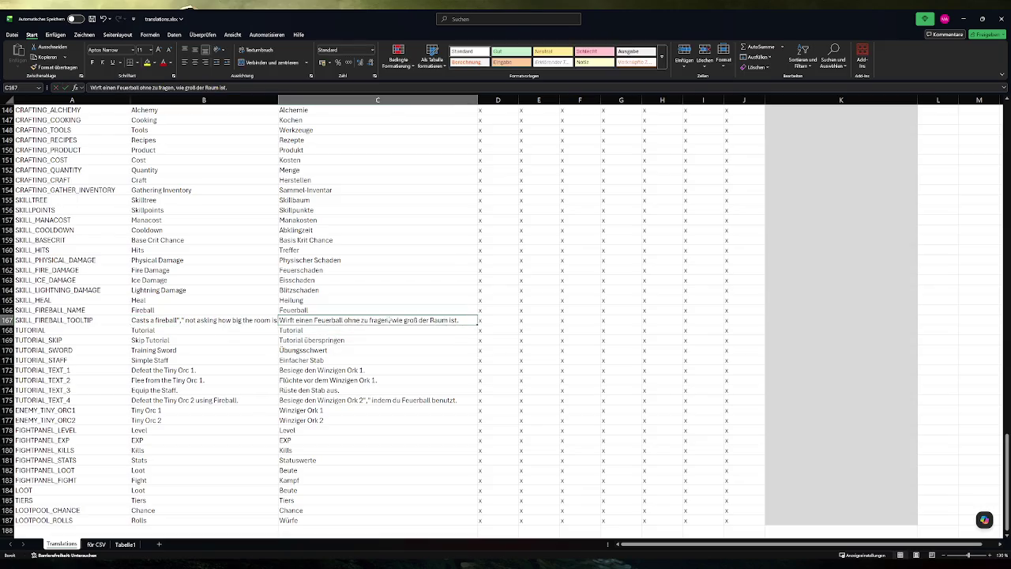
double_click(381, 320)
text(")
key(Right)
key(Right)
text(")
click(393, 358)
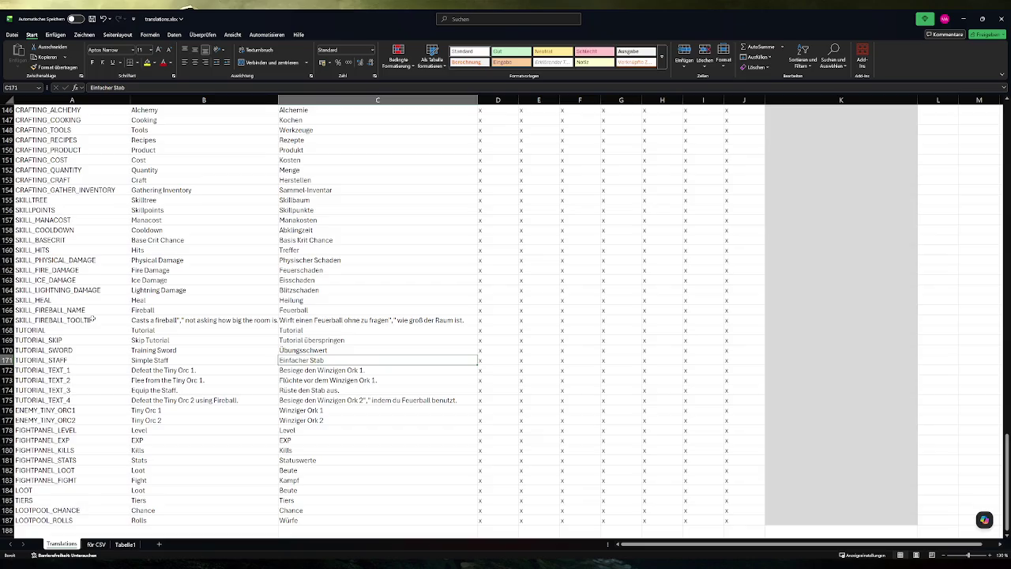
Replace line 167 of translations.csv with row 167 from the für CSV sheet.
click(95, 544)
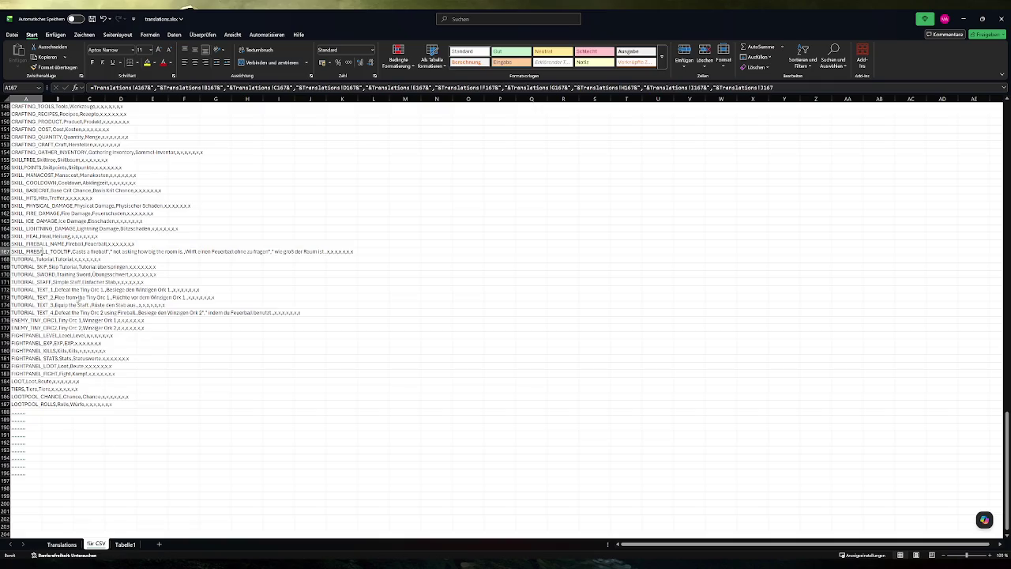
key(super)
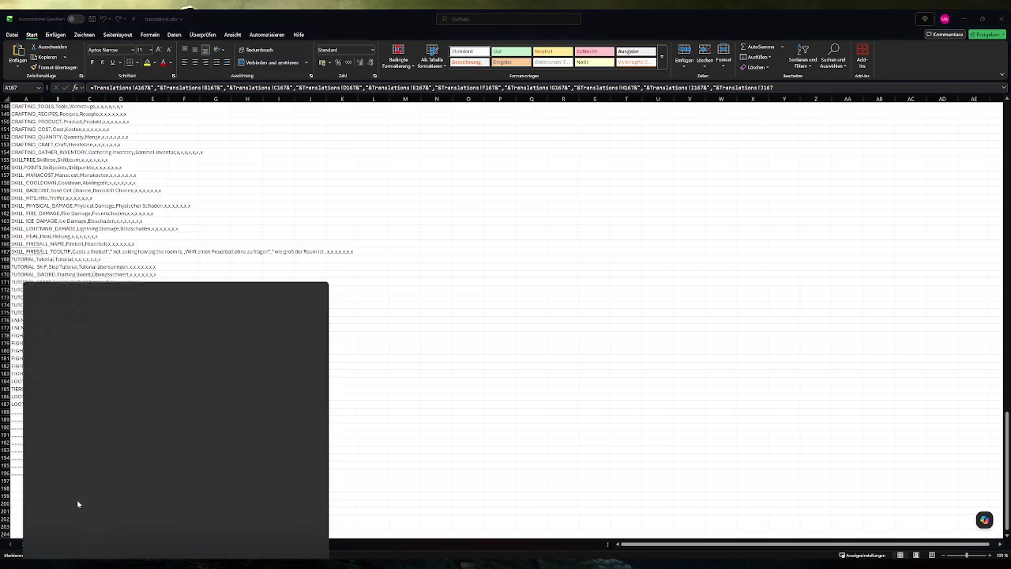
click(70, 377)
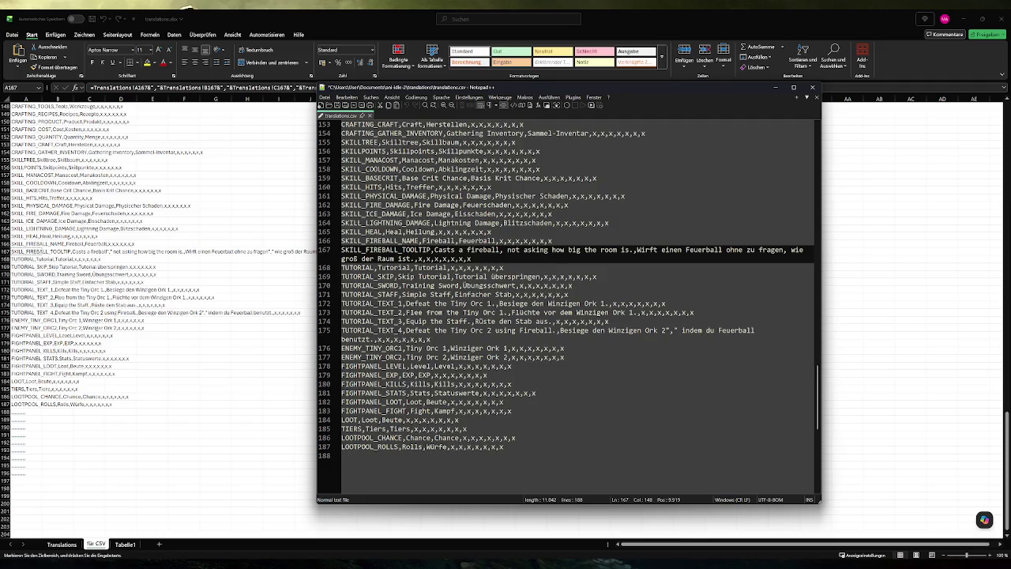
key(shift+Home)
text(SKILL_FIREBALL_TOOLTIP,Casts a fireball"," not asking how big the room is.,Wirft einen Feuerball ohne zu fragen"," wie groß der Raum ist.,x,x,x,x,x,x,x)
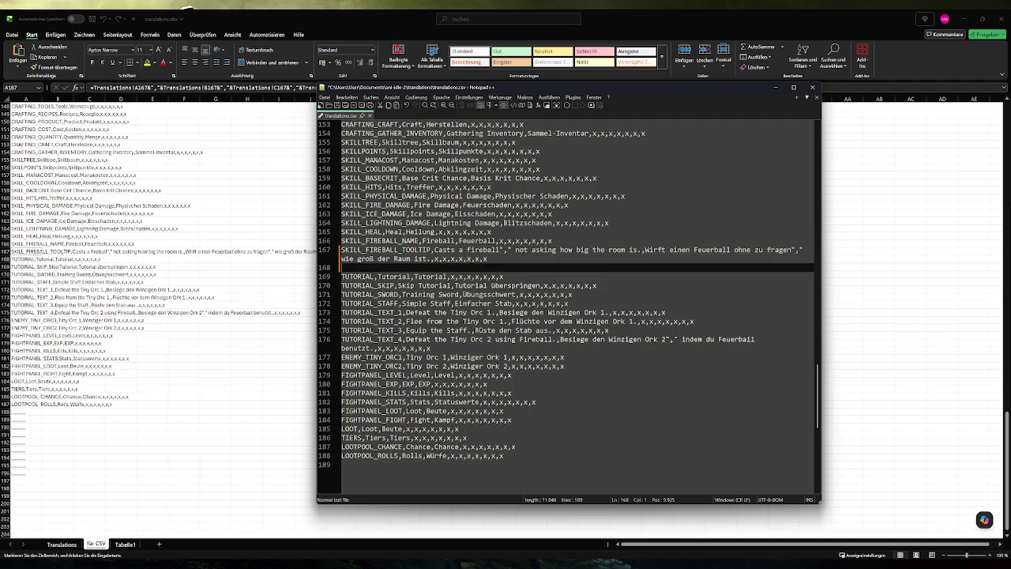
click(812, 87)
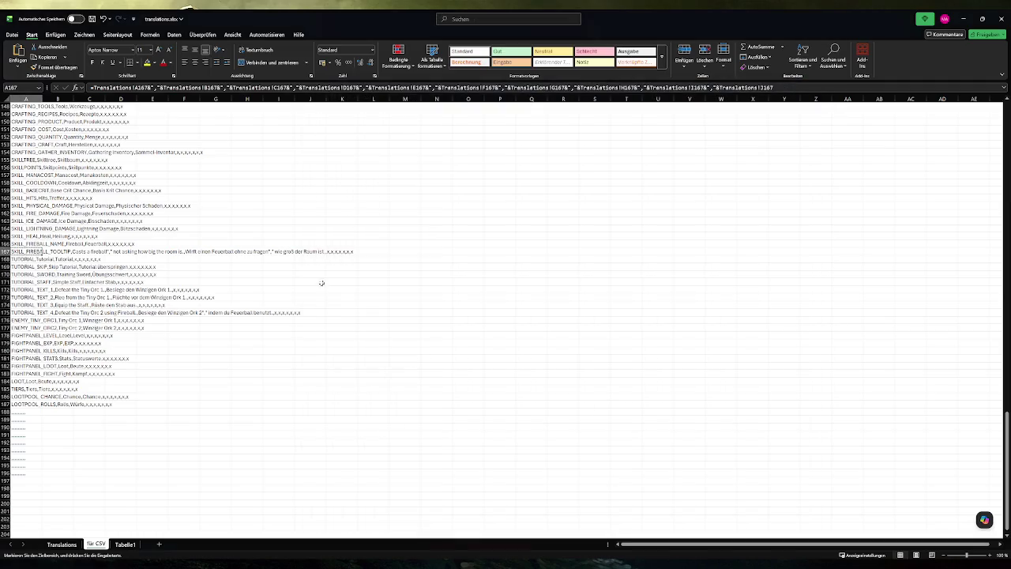
click(62, 544)
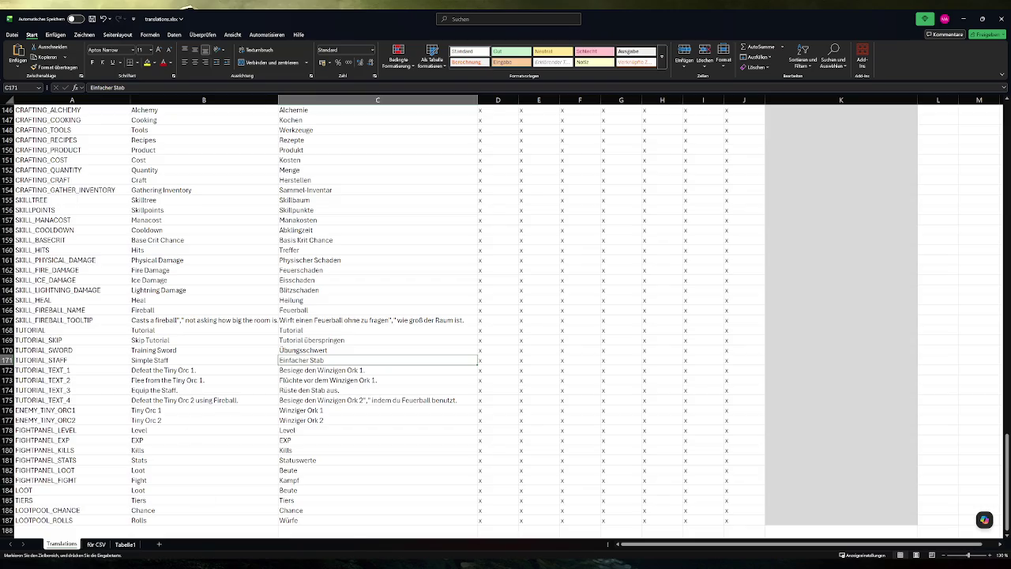
key(alt+Tab)
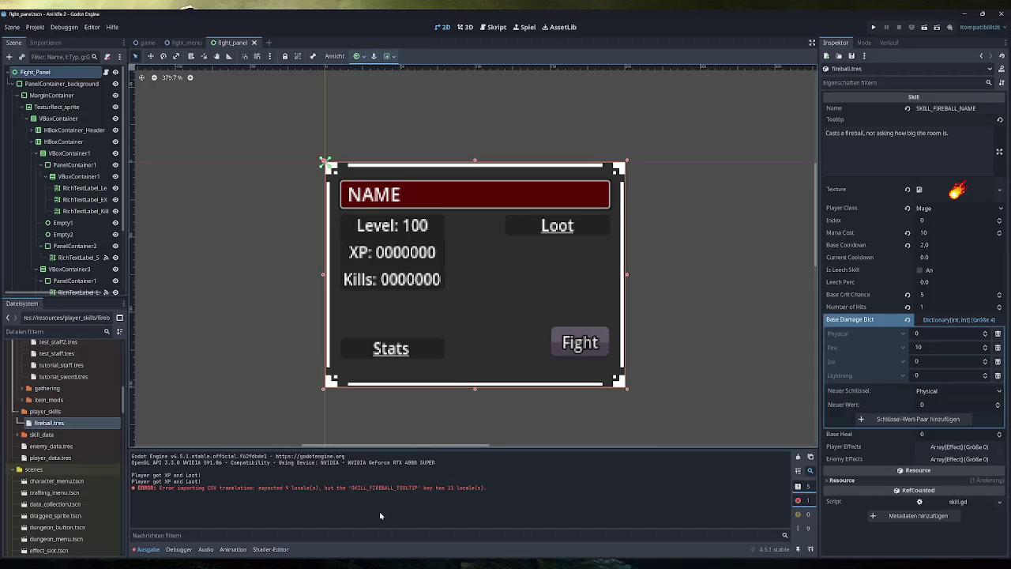
Clear all messages from the Output log.
click(798, 456)
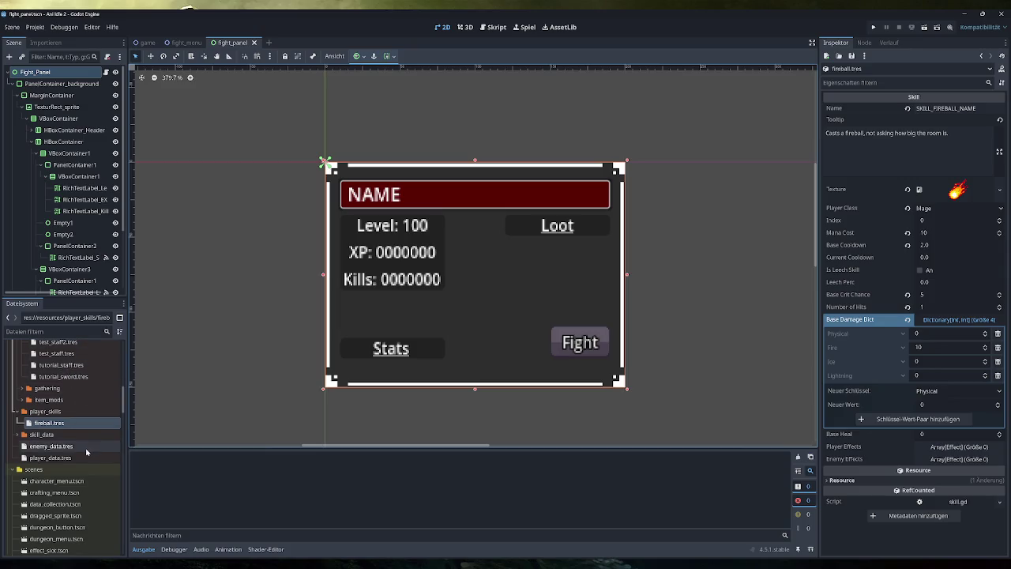
scroll(87, 451, down, 3)
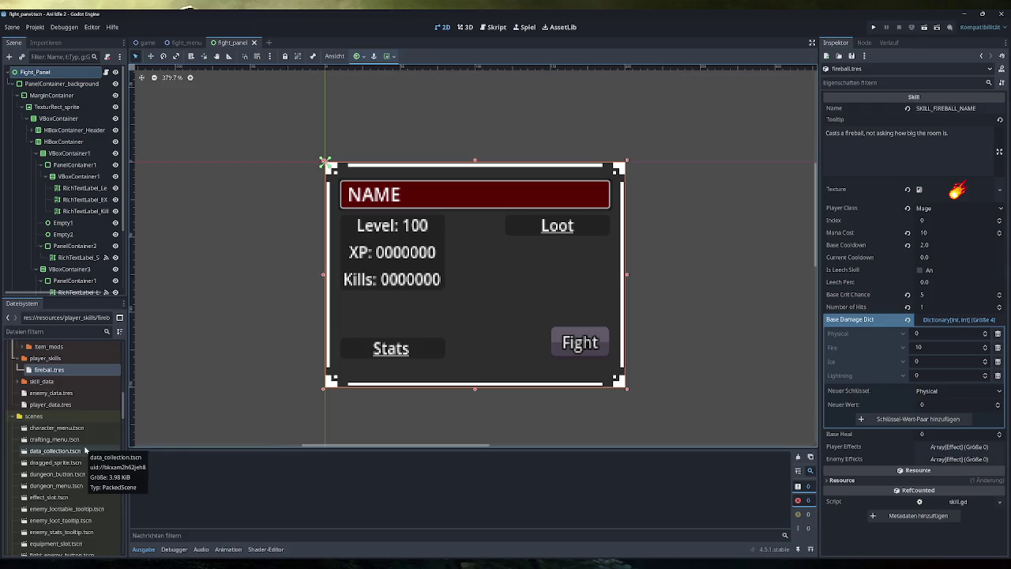
scroll(85, 450, down, 20)
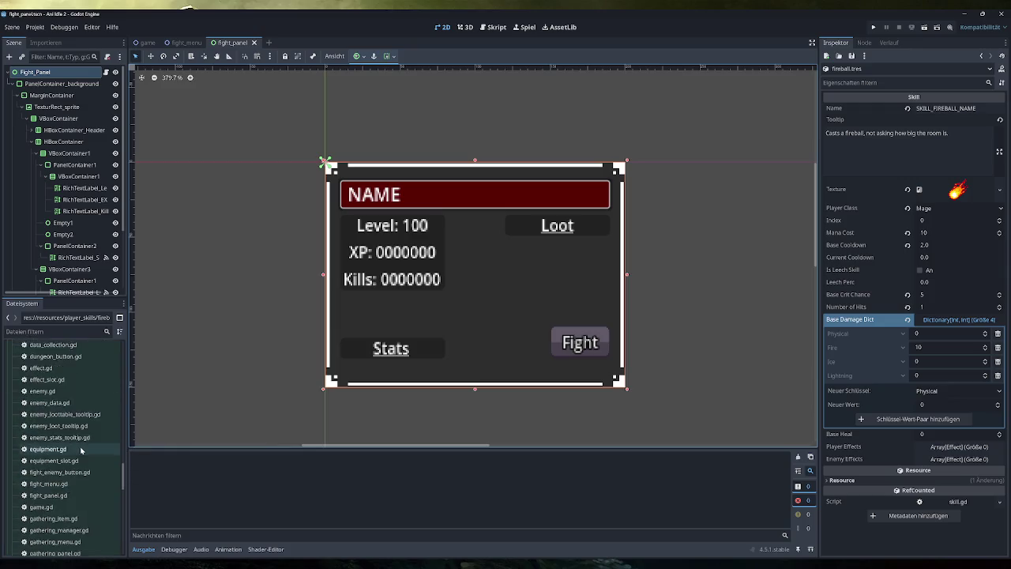
scroll(81, 450, up, 15)
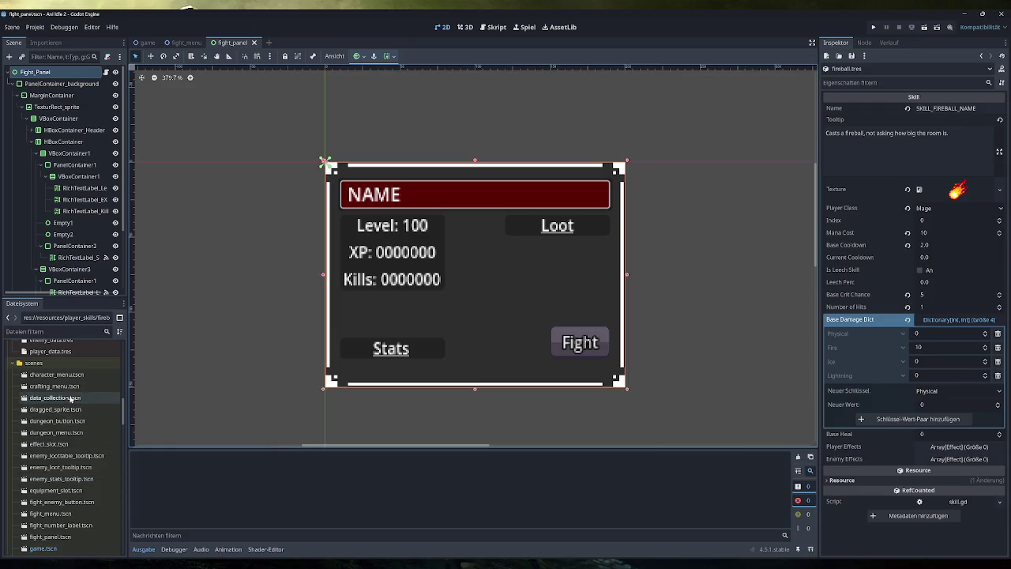
Check data_collection.tscn's properties, then close the data_collection and fight_panel scenes.
double_click(71, 399)
click(75, 72)
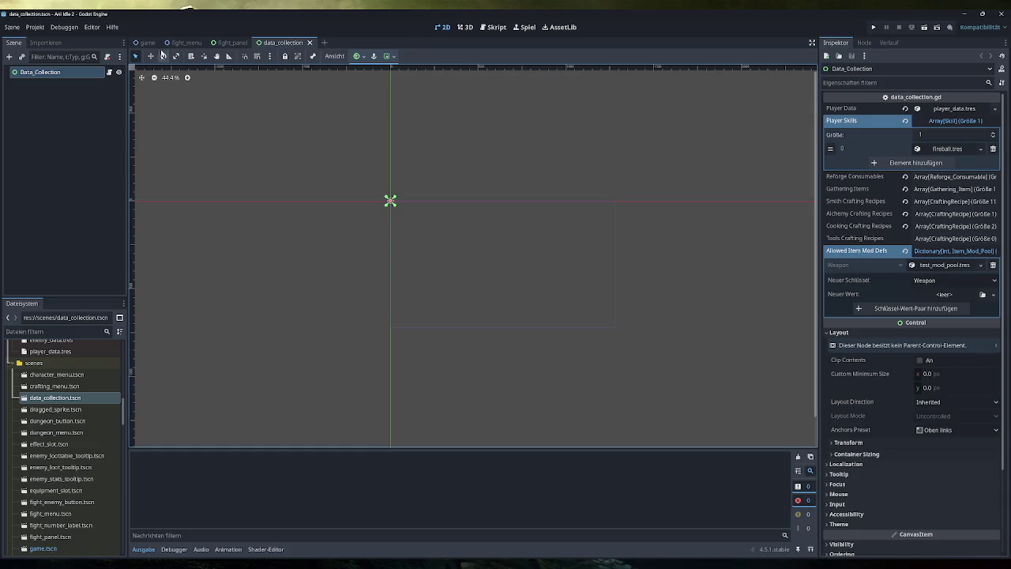
click(310, 43)
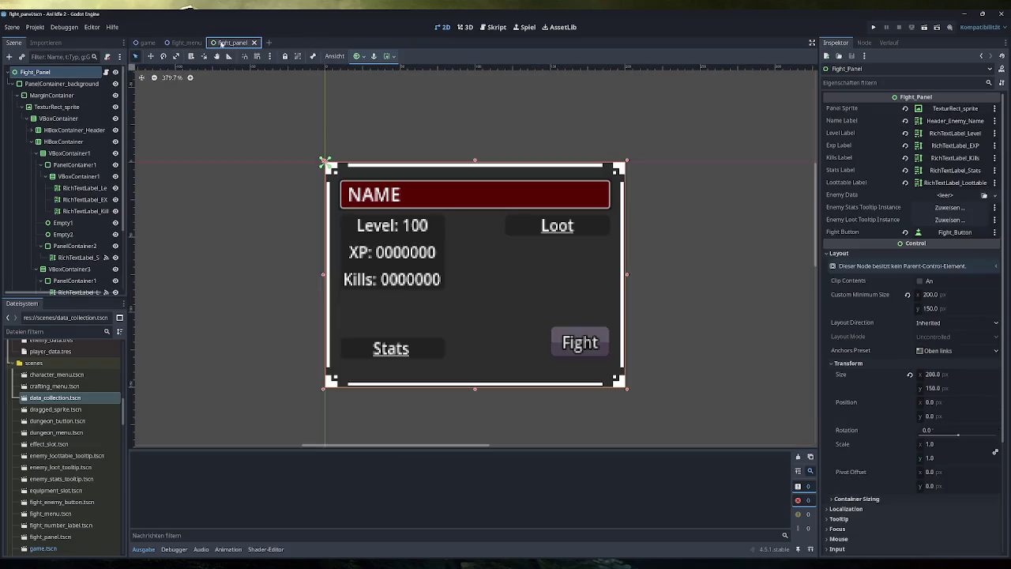
middle_click(205, 44)
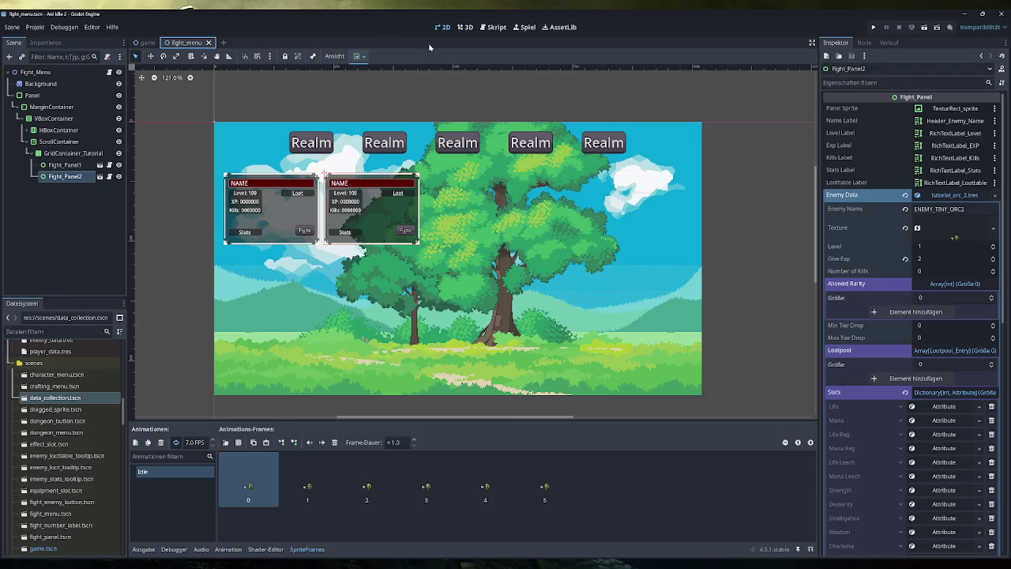
Run the game and swap the staff with the Training Sword in the inventory.
click(874, 27)
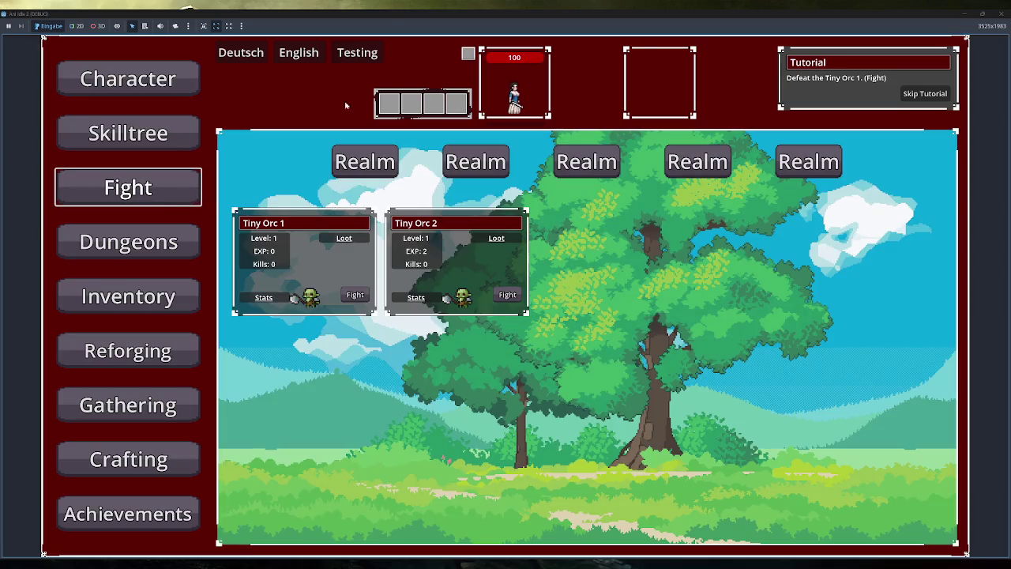
click(181, 297)
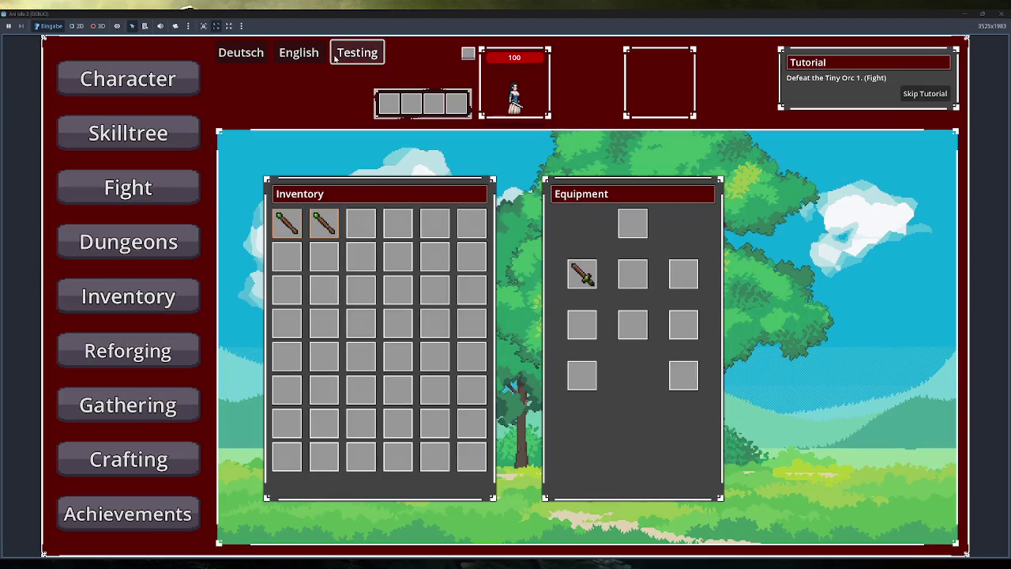
click(313, 219)
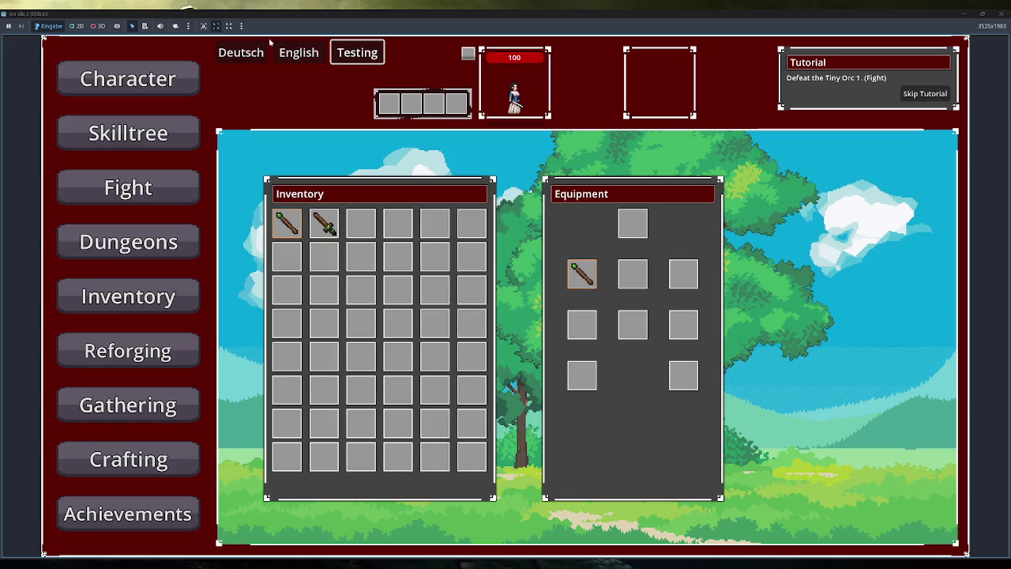
click(324, 224)
click(188, 304)
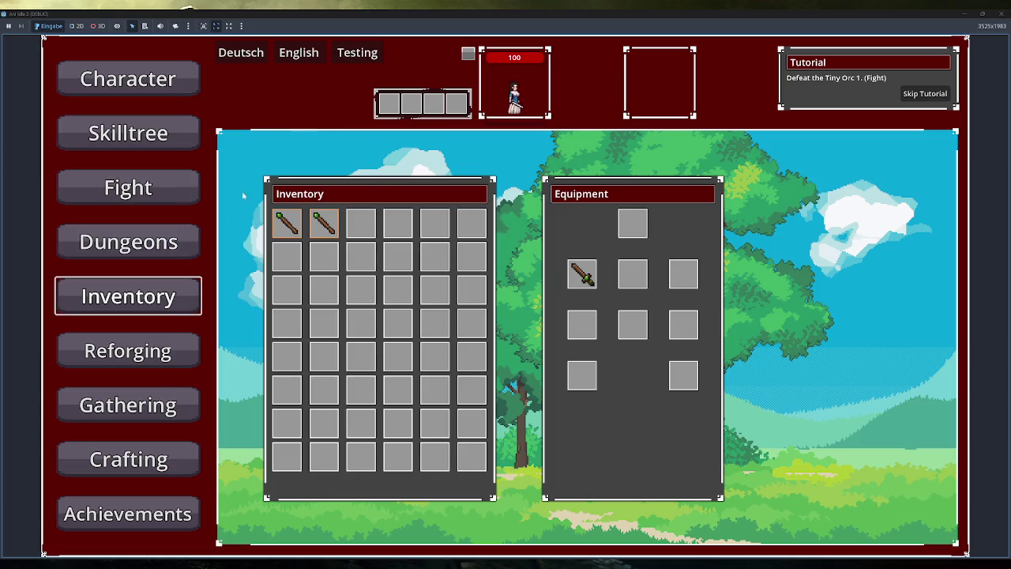
Fight Tiny Orc 1, flee, then equip the staff from inventory slot 3.
click(127, 187)
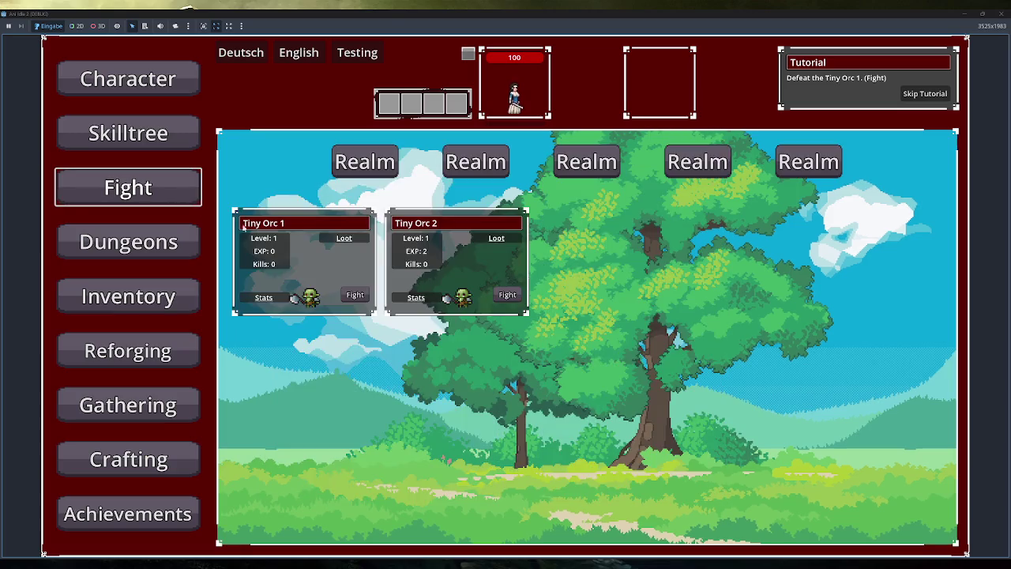
click(354, 294)
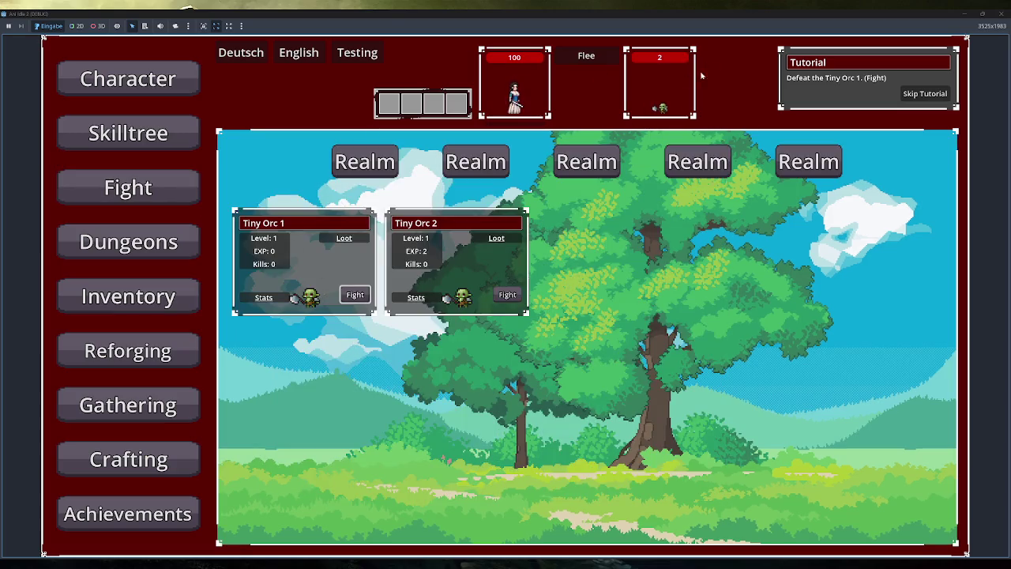
click(595, 54)
click(167, 299)
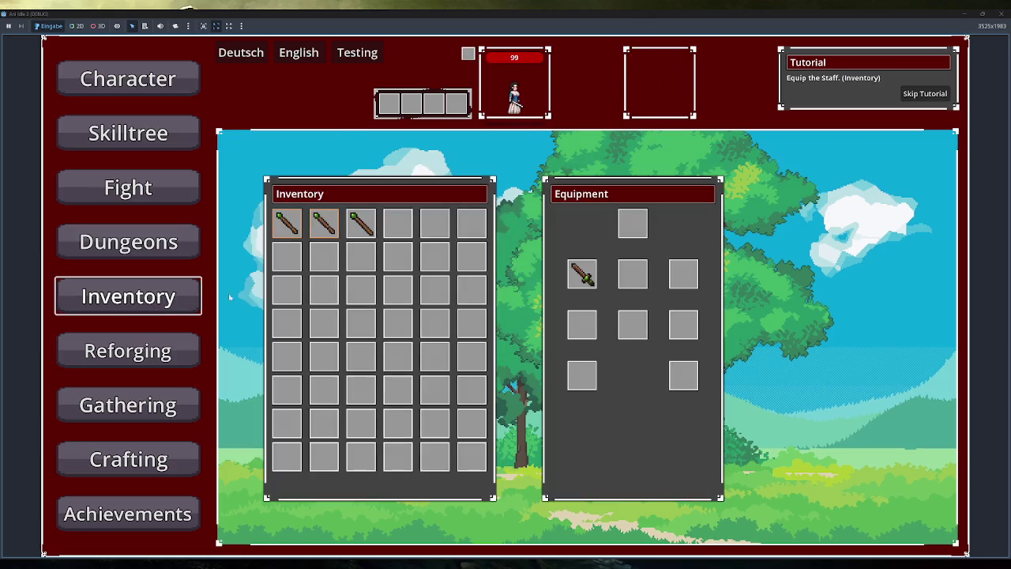
click(361, 223)
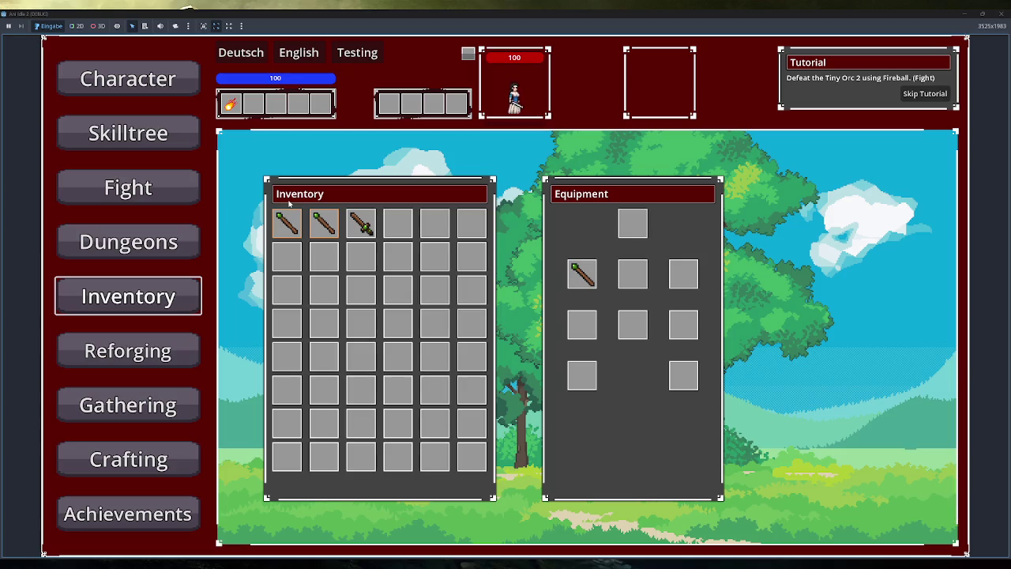
mouse_move(237, 110)
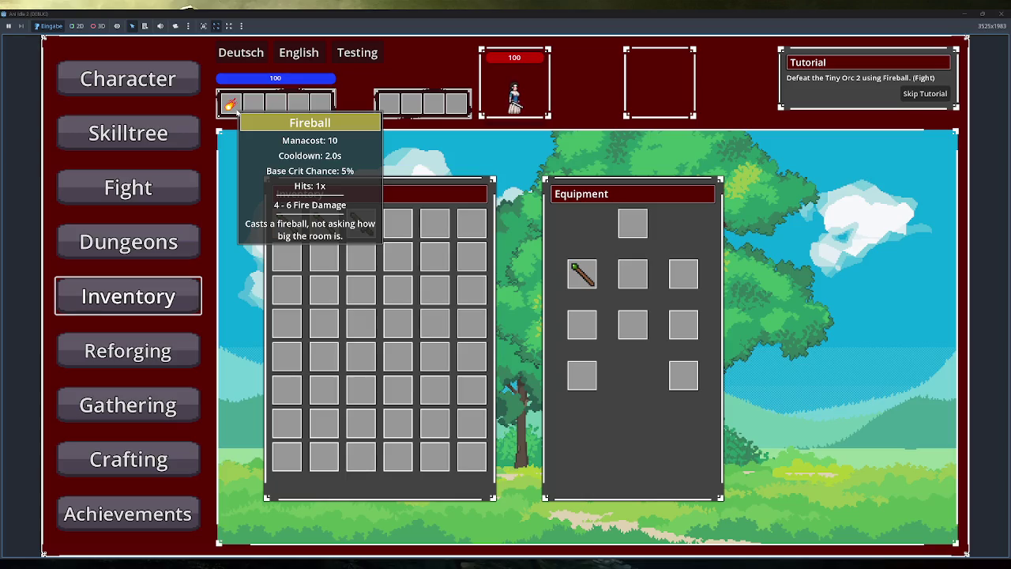
Switch the game to Deutsch, check Fireball's tooltip on the Kampf page, then close the game.
click(241, 52)
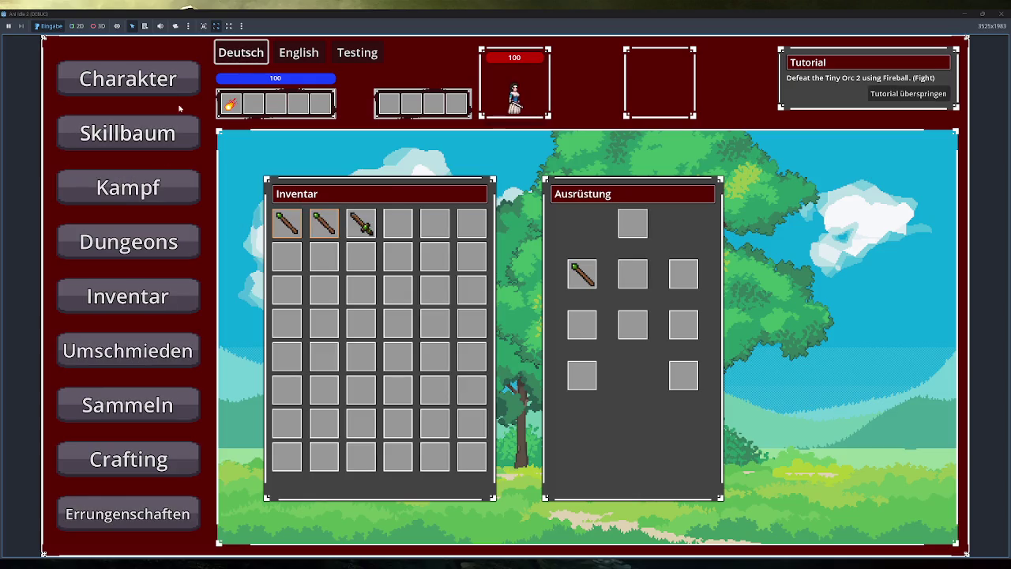
click(162, 244)
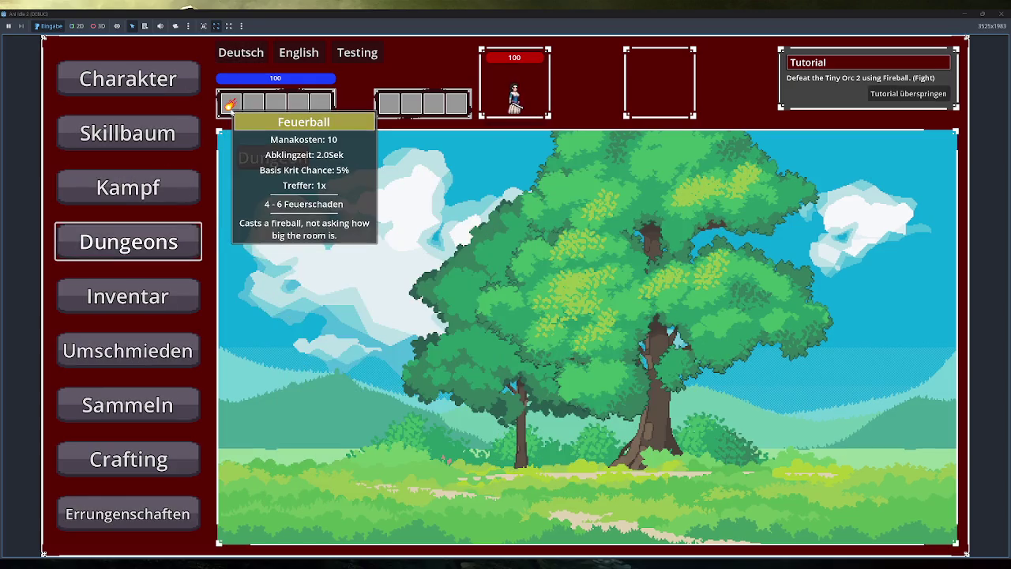
click(111, 187)
click(239, 54)
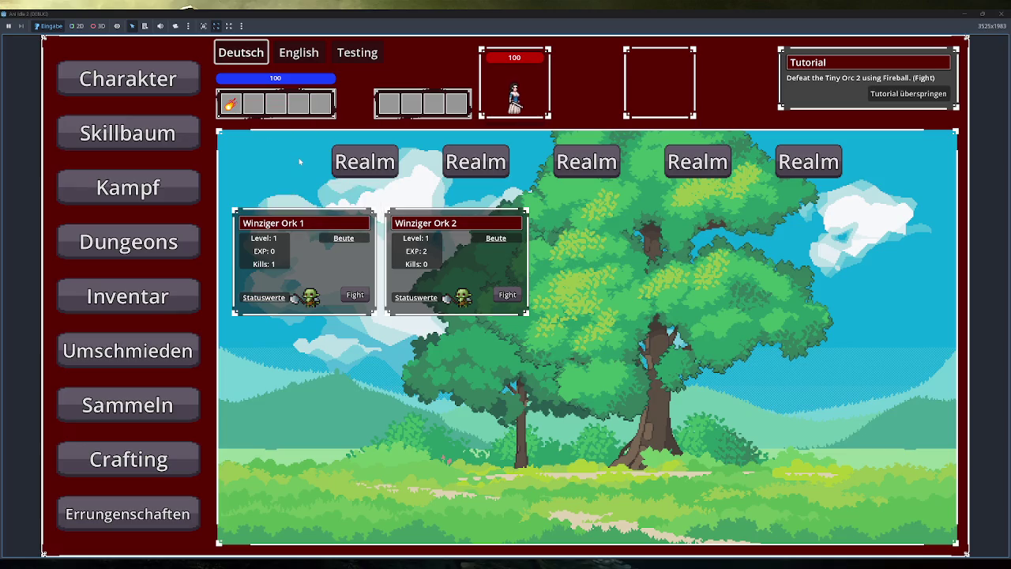
mouse_move(230, 103)
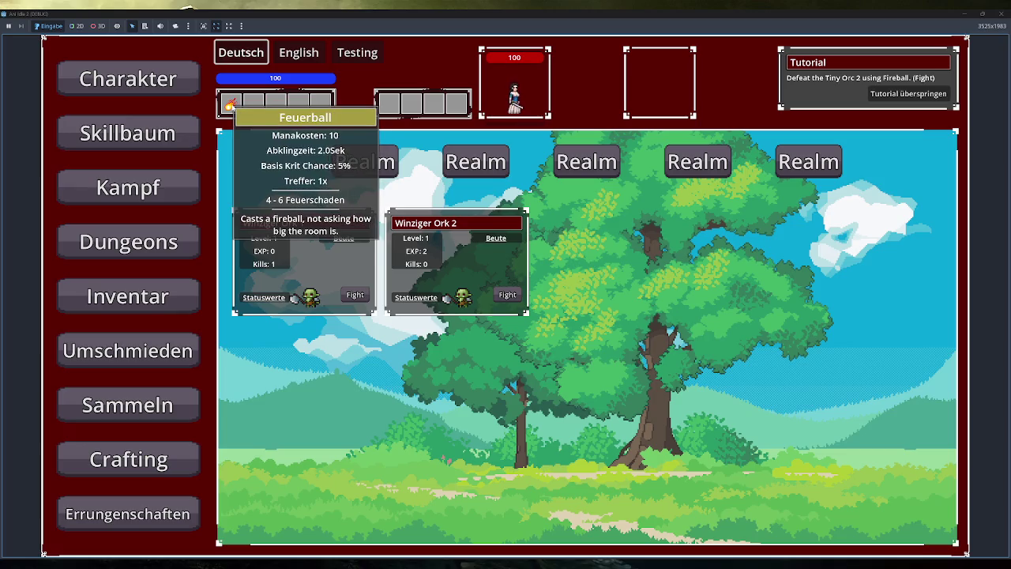
click(1002, 13)
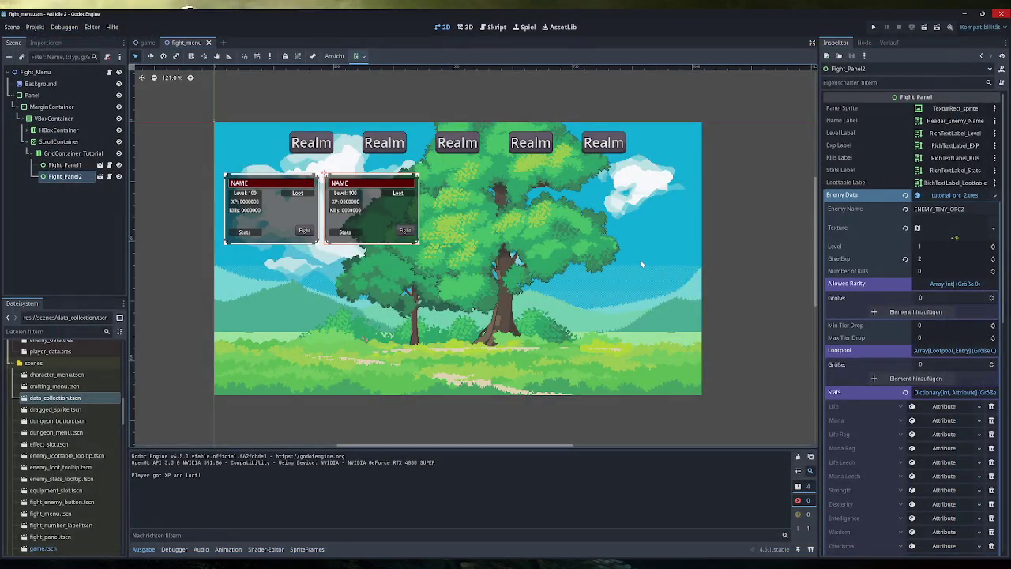
Autofit column B in translations.xlsx to its contents.
mouse_move(277, 564)
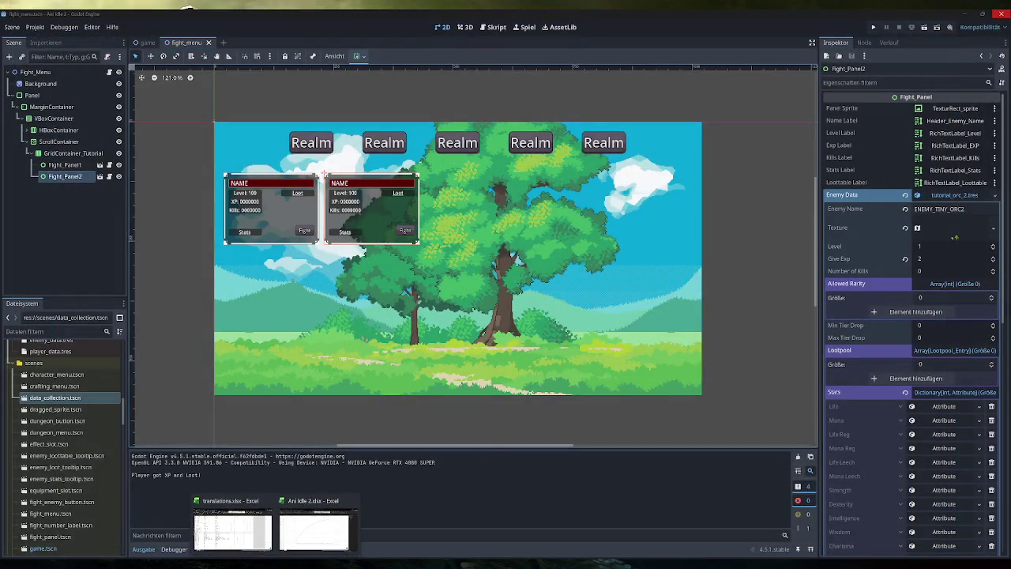
click(247, 534)
click(327, 320)
double_click(277, 98)
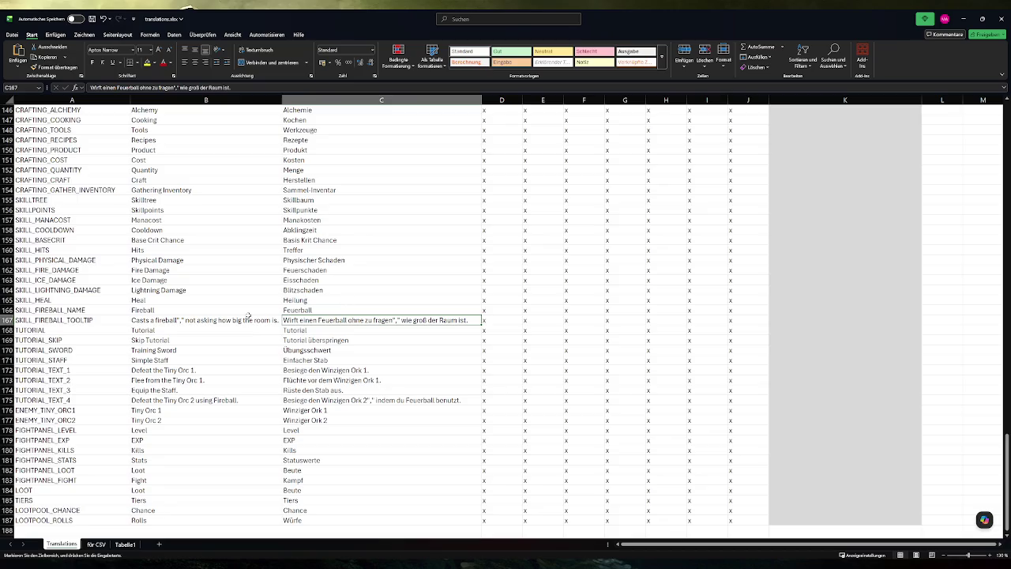
Copy the key SKILL_FIREBALL_TOOLTIP from cell A167 and return to Godot.
click(109, 322)
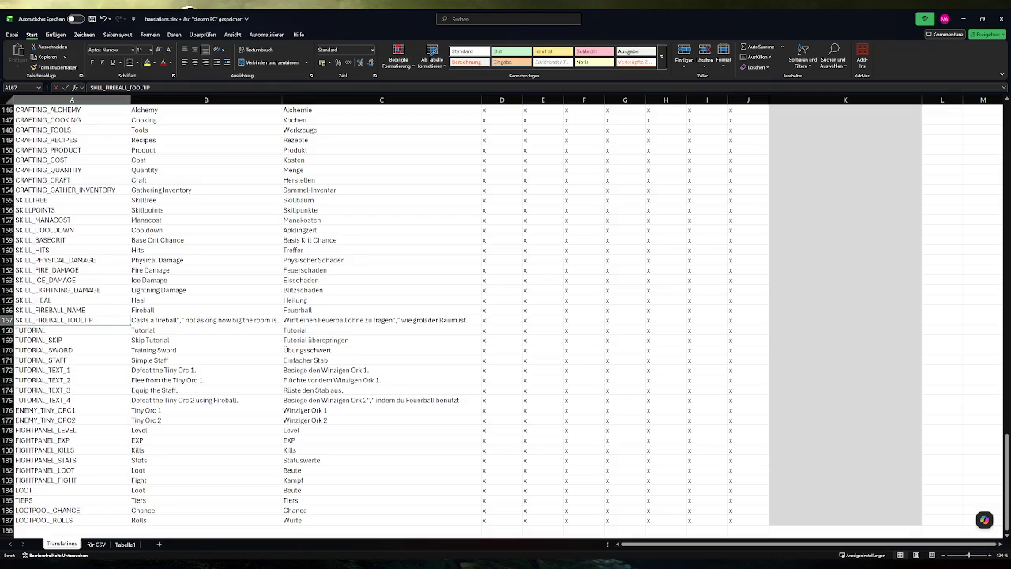
double_click(106, 321)
key(ctrl+c)
key(Escape)
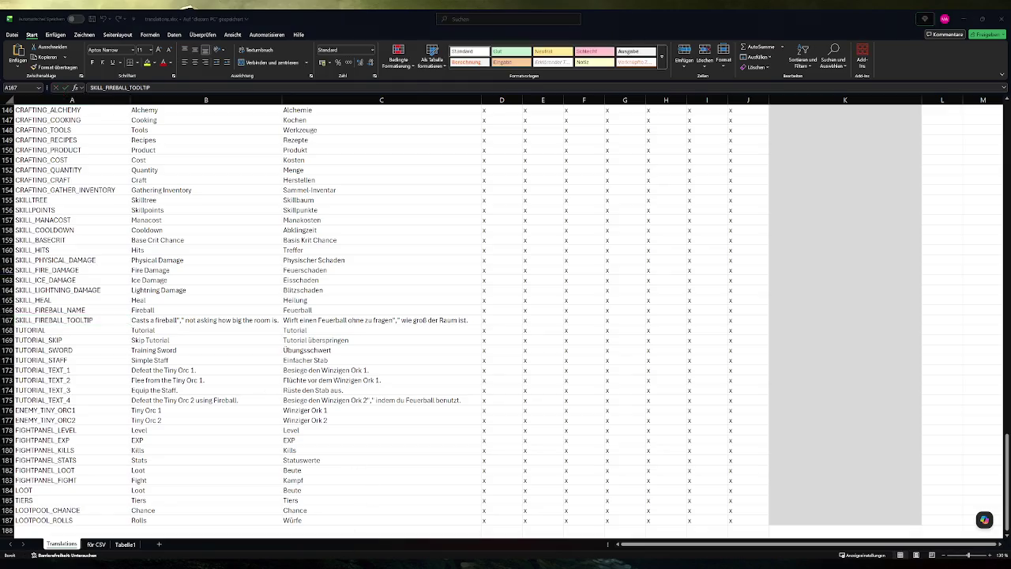
key(alt+Tab)
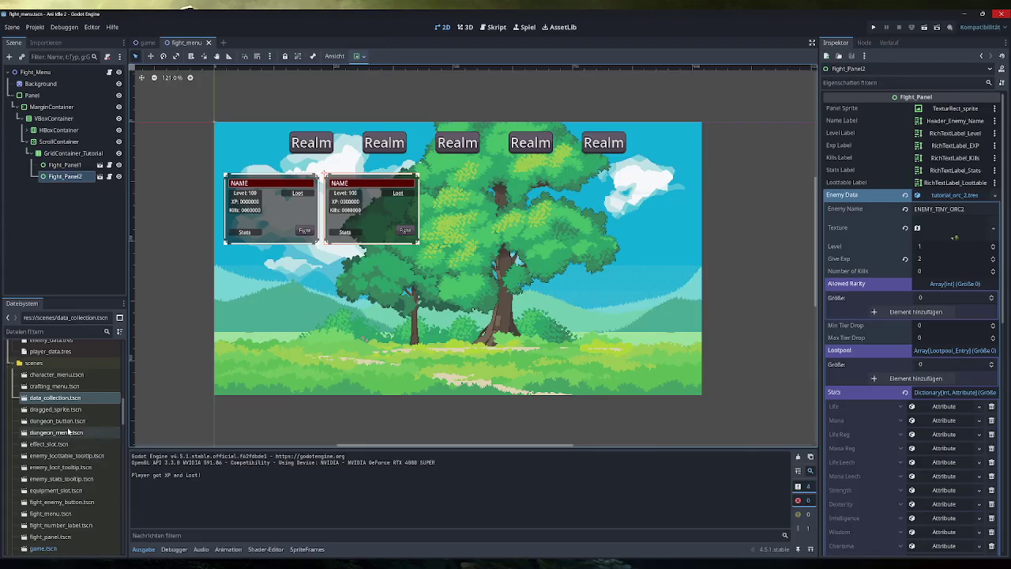
Replace fireball.tres's Tooltip with the key SKILL_FIREBALL_TOOLTIP and launch the game.
scroll(65, 443, up, 5)
scroll(65, 443, down, 5)
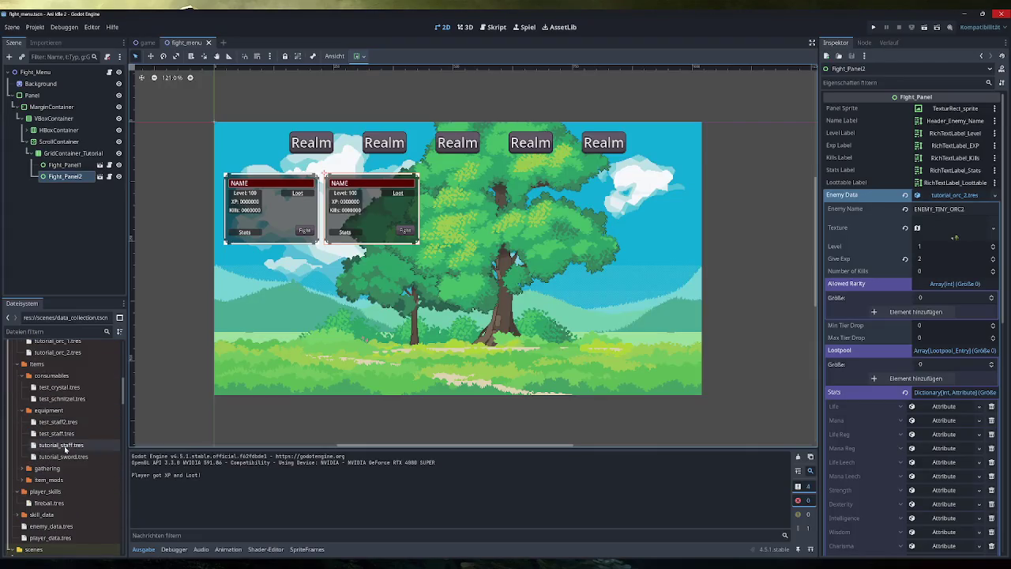
click(49, 502)
click(908, 150)
key(ctrl+a)
key(ctrl+v)
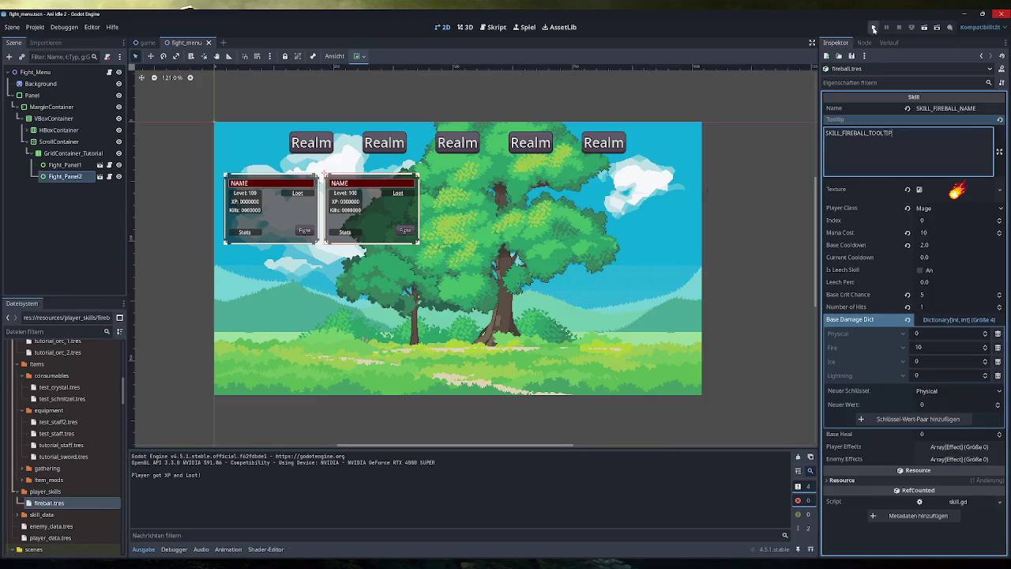
click(873, 27)
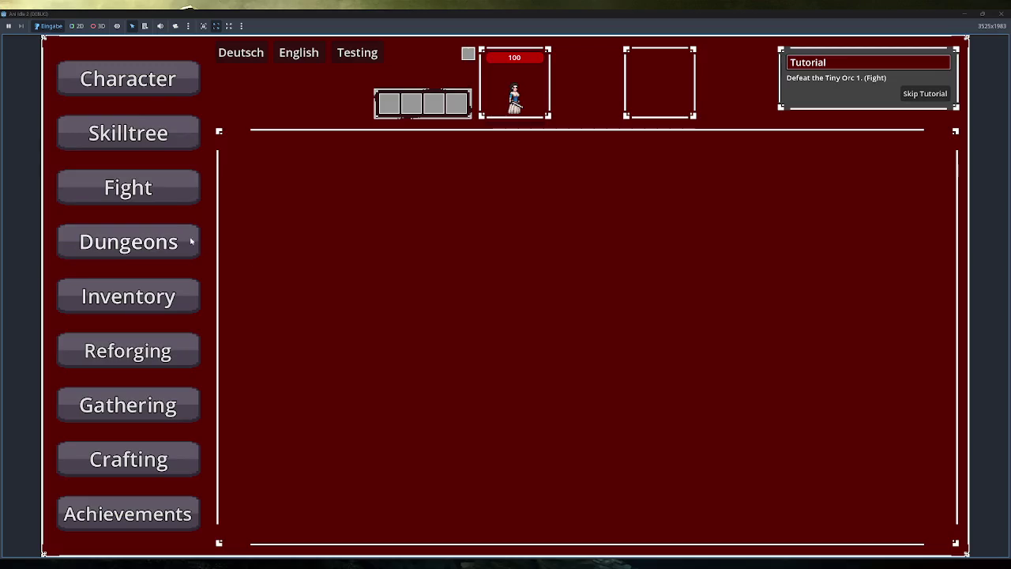
Equip the staff in place of the sword and switch the game to German.
click(142, 188)
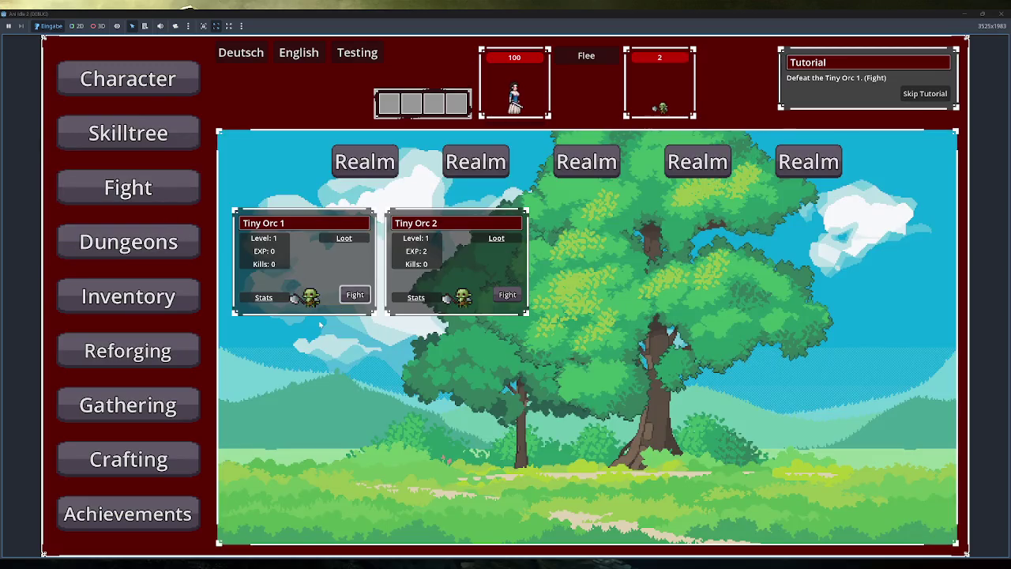
click(143, 296)
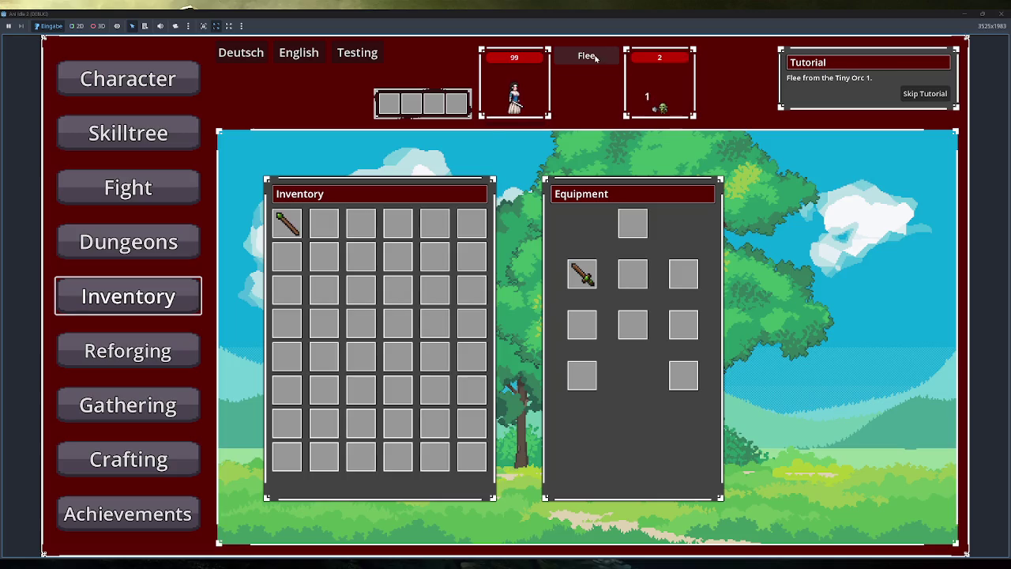
click(287, 224)
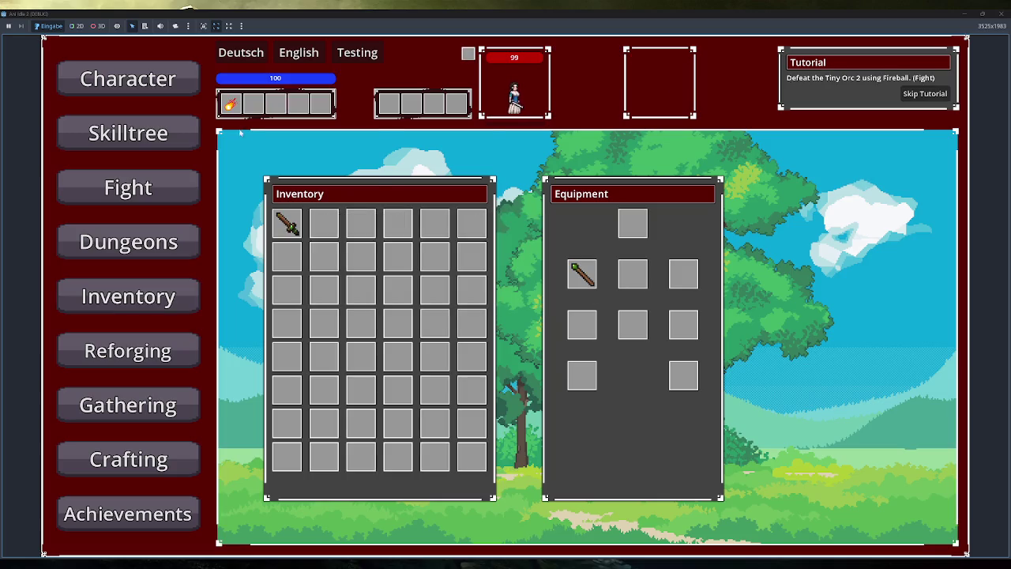
click(241, 52)
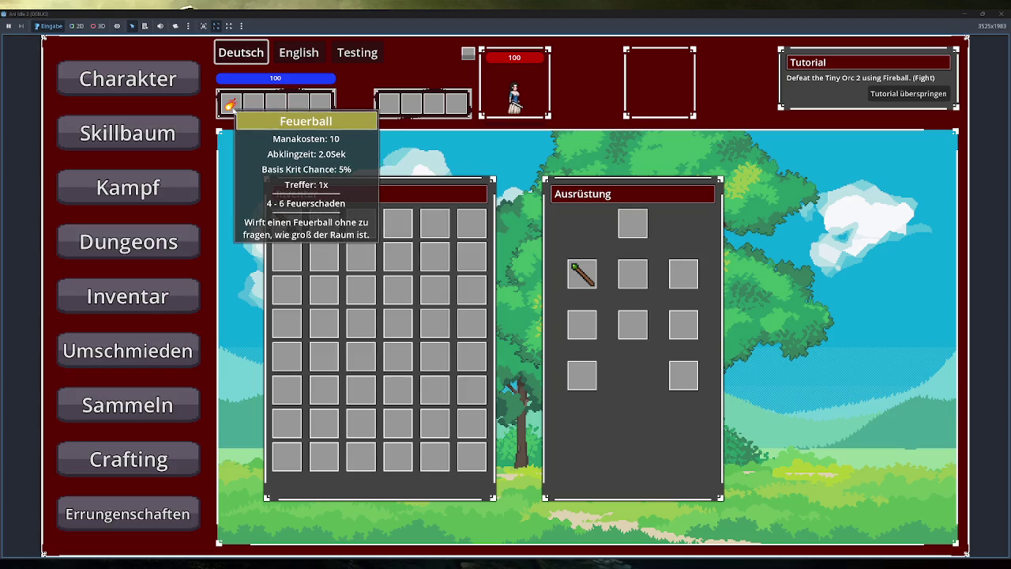
Cast Fireball twice at Winziger Ork 2, view character stats, then close the game.
click(158, 193)
click(506, 294)
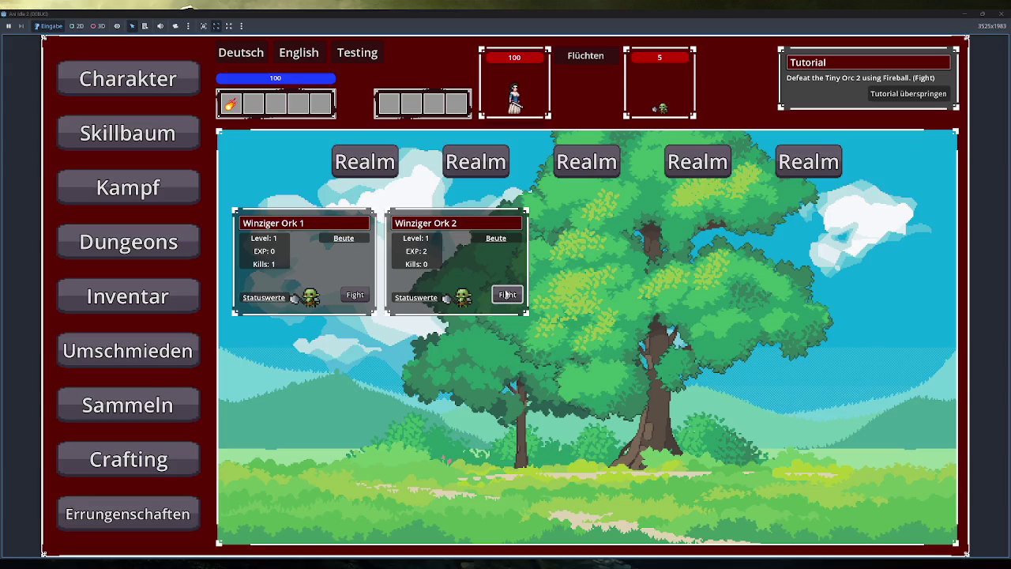
click(230, 102)
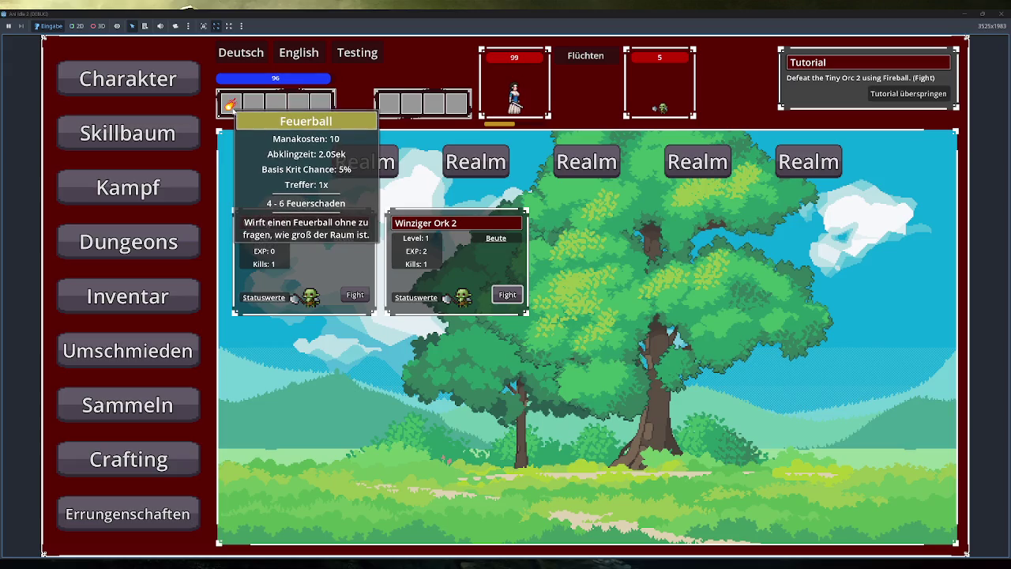
click(232, 109)
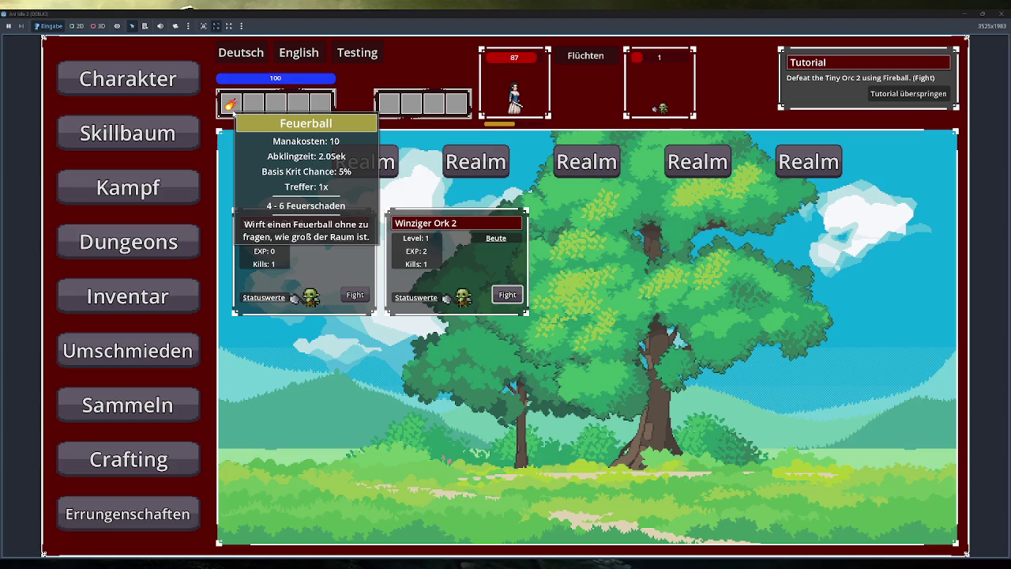
click(181, 83)
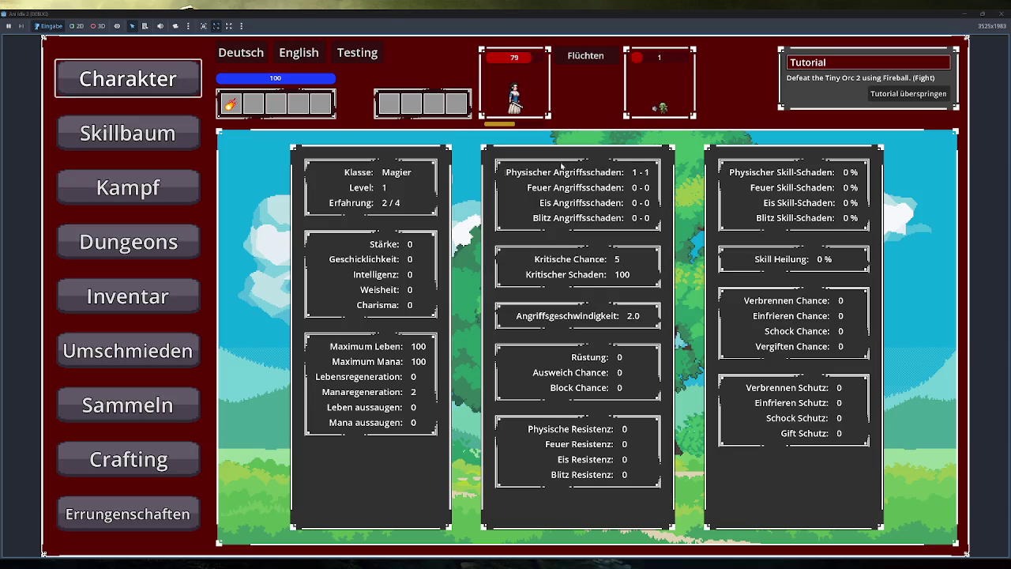
click(999, 14)
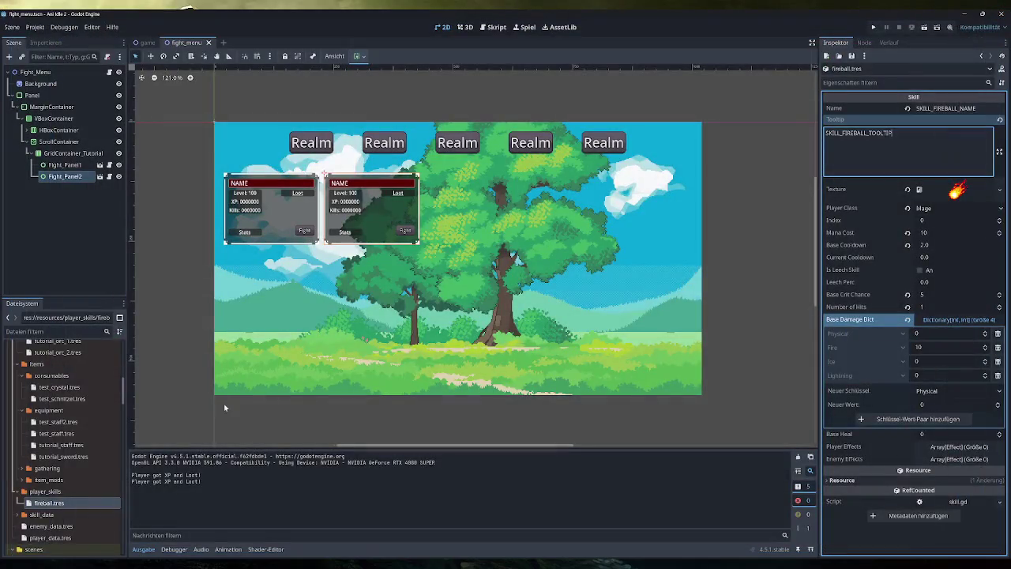
Set the Mana stat's Value Base to 50 in player_data.tres, save, and run the game.
click(52, 537)
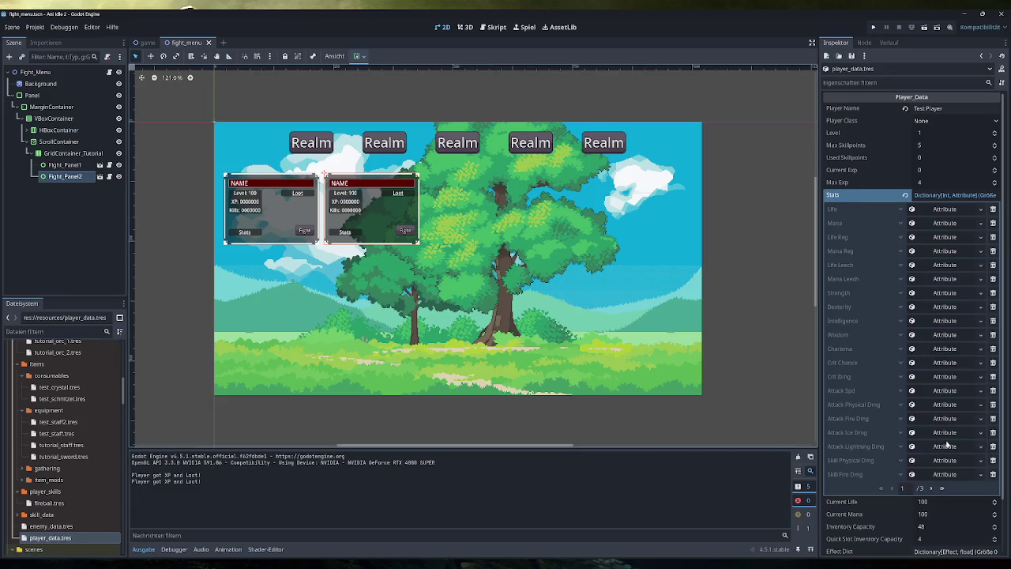
click(929, 251)
click(964, 277)
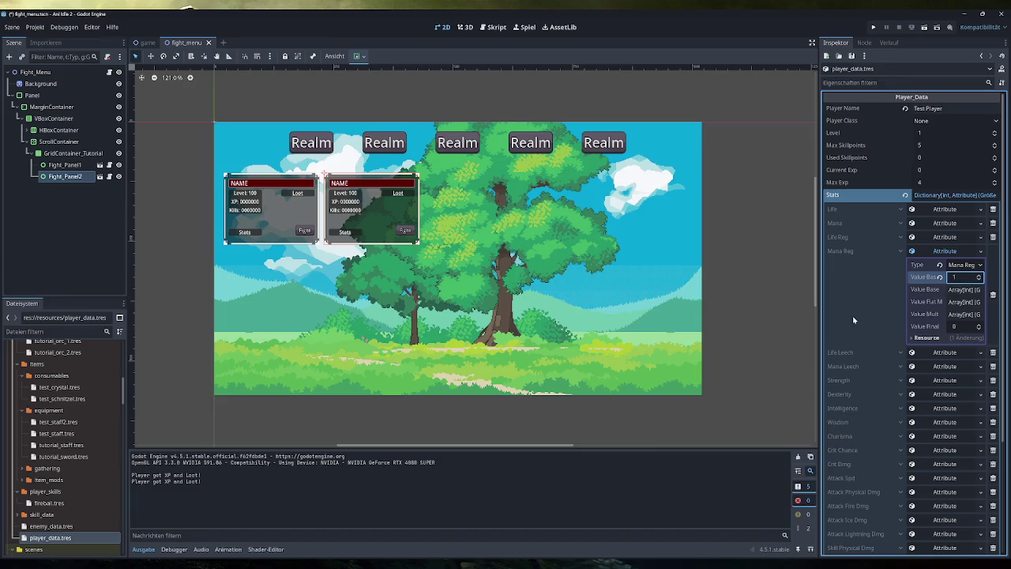
click(945, 223)
click(958, 248)
text(500)
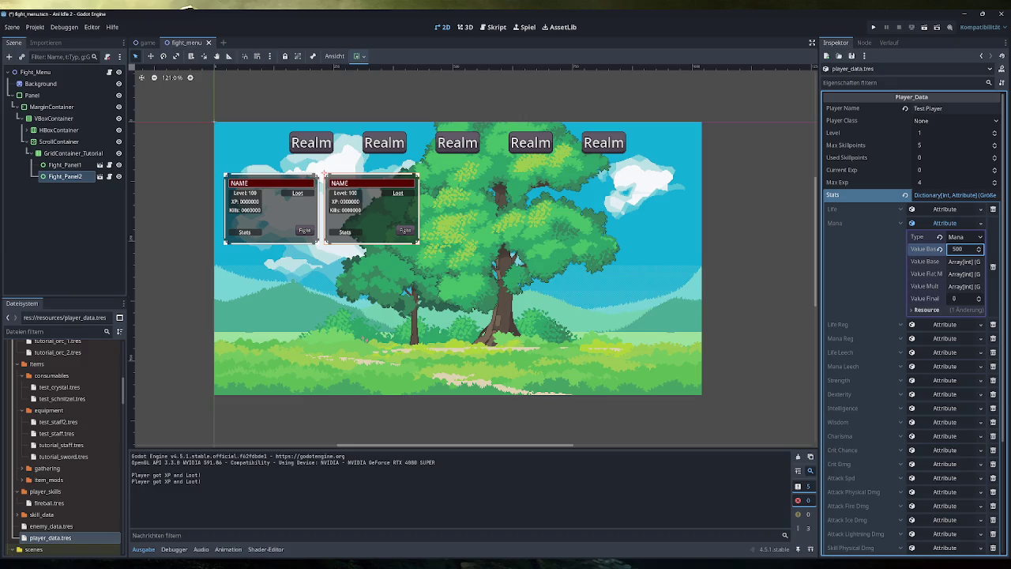
key(BackSpace)
key(ctrl+s)
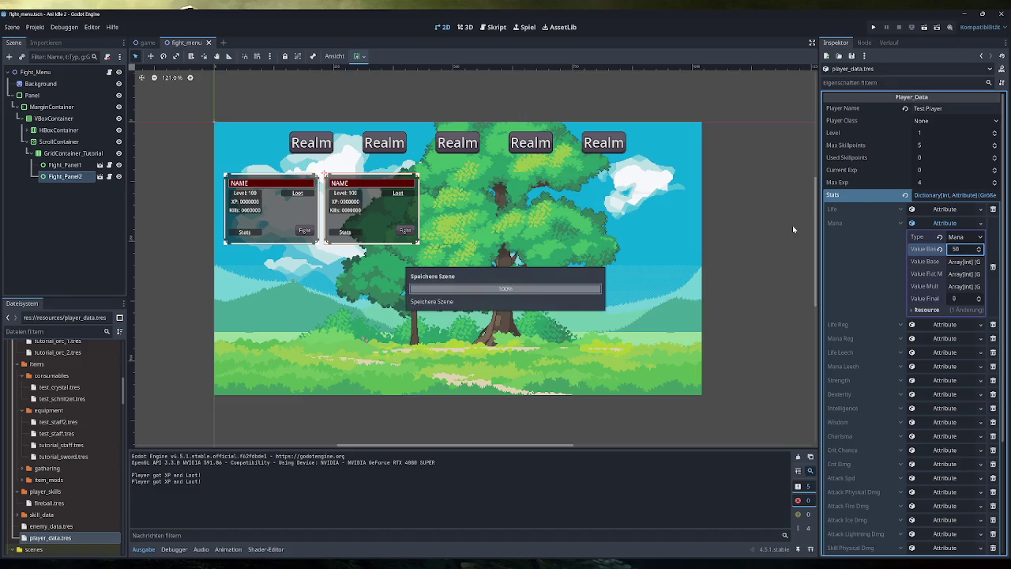
click(873, 27)
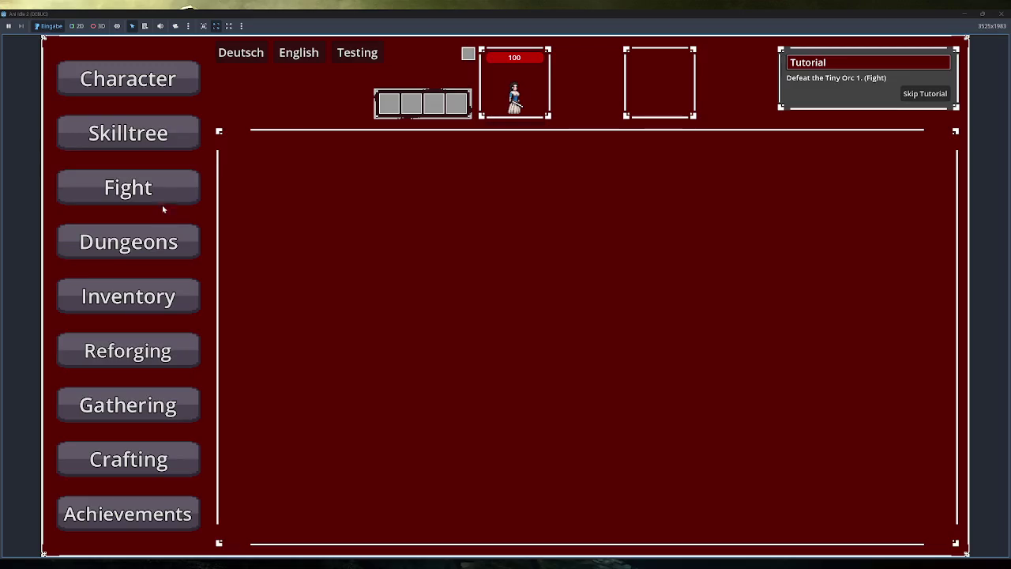
Flee the Tiny Orc 1 fight and equip the staff in place of the sword.
click(158, 198)
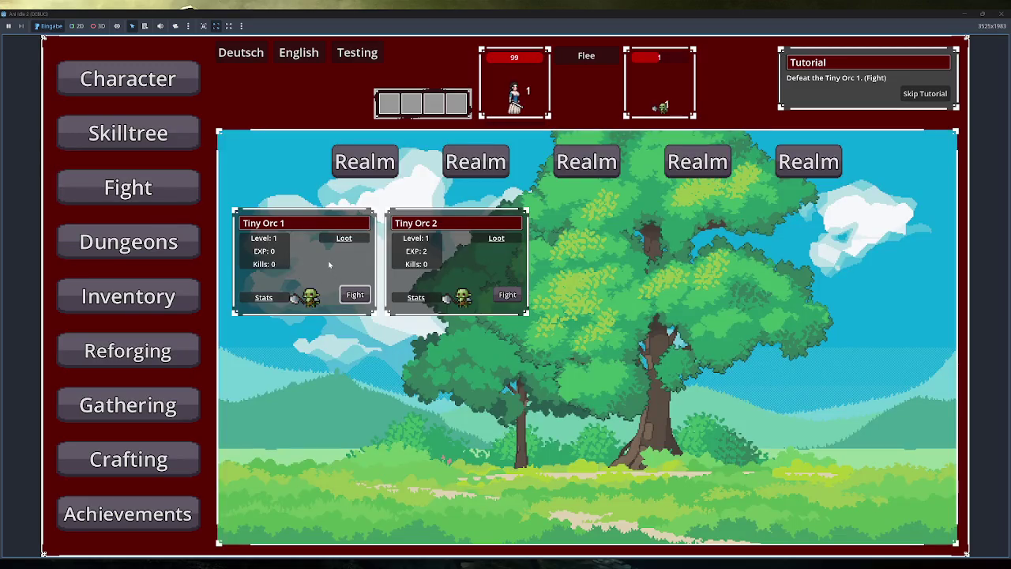
click(584, 57)
click(170, 296)
click(287, 224)
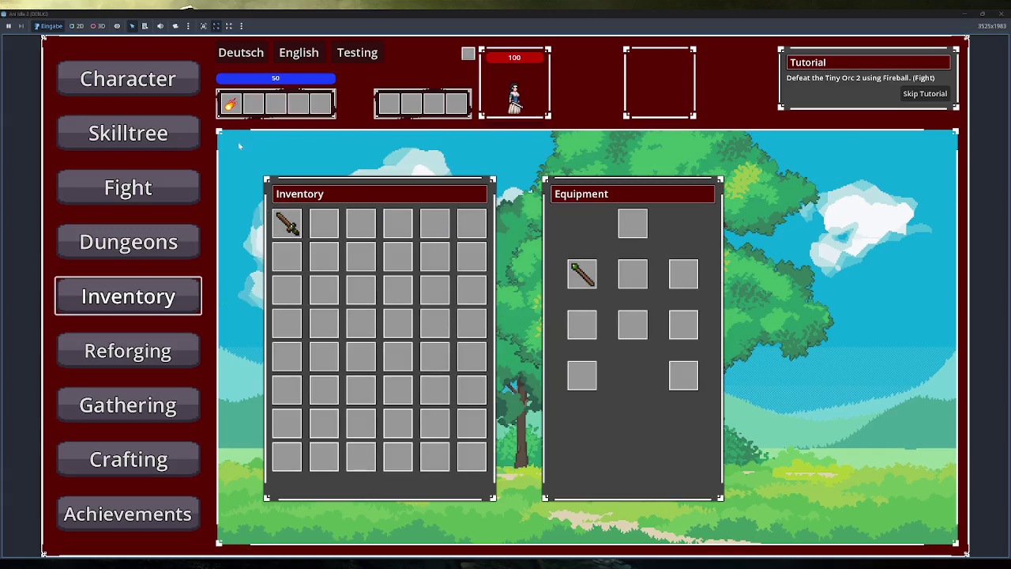
Fight Tiny Orc 2 and cast Fireball repeatedly until mana runs out.
mouse_move(230, 104)
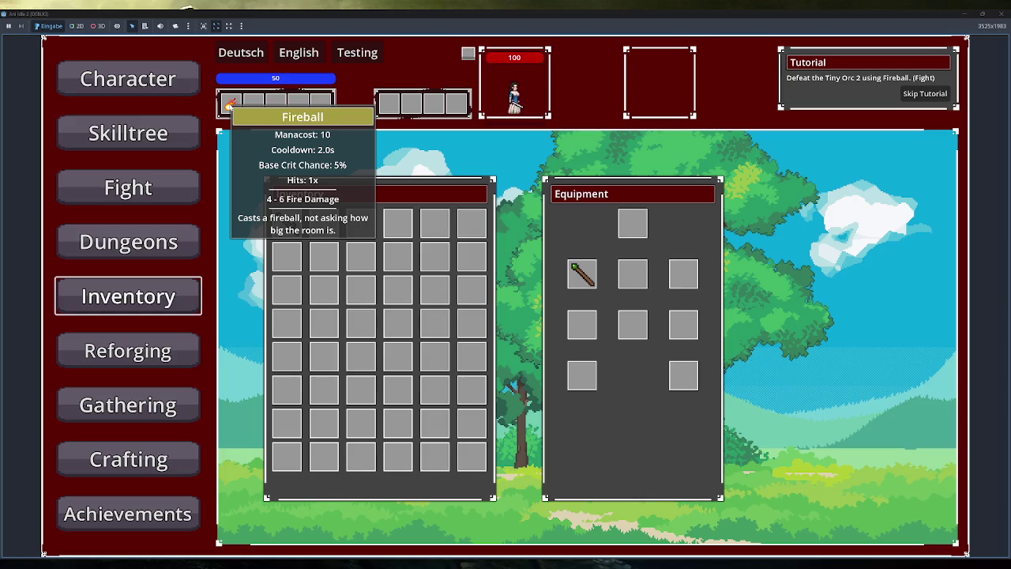
click(155, 198)
click(507, 293)
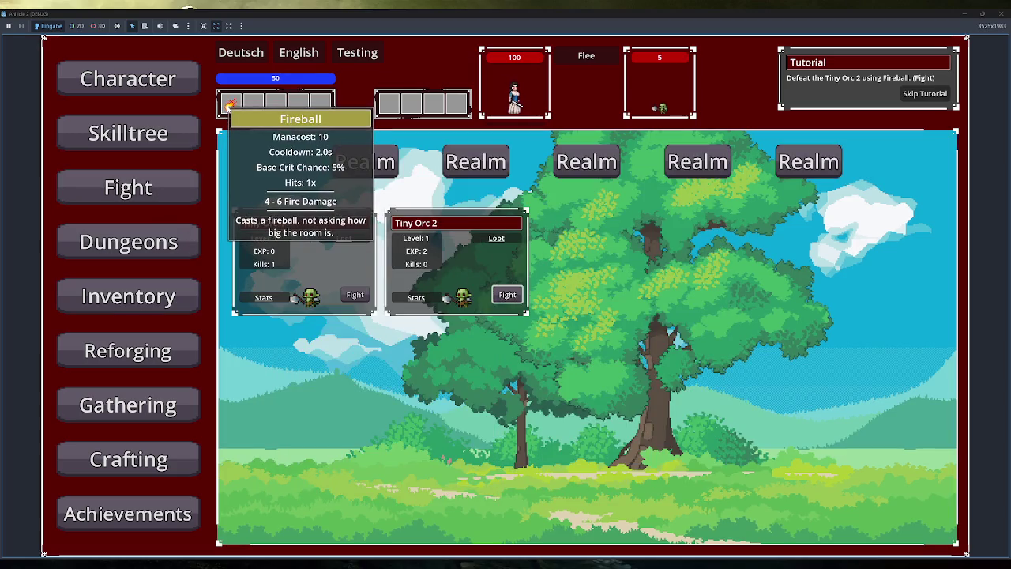
click(228, 103)
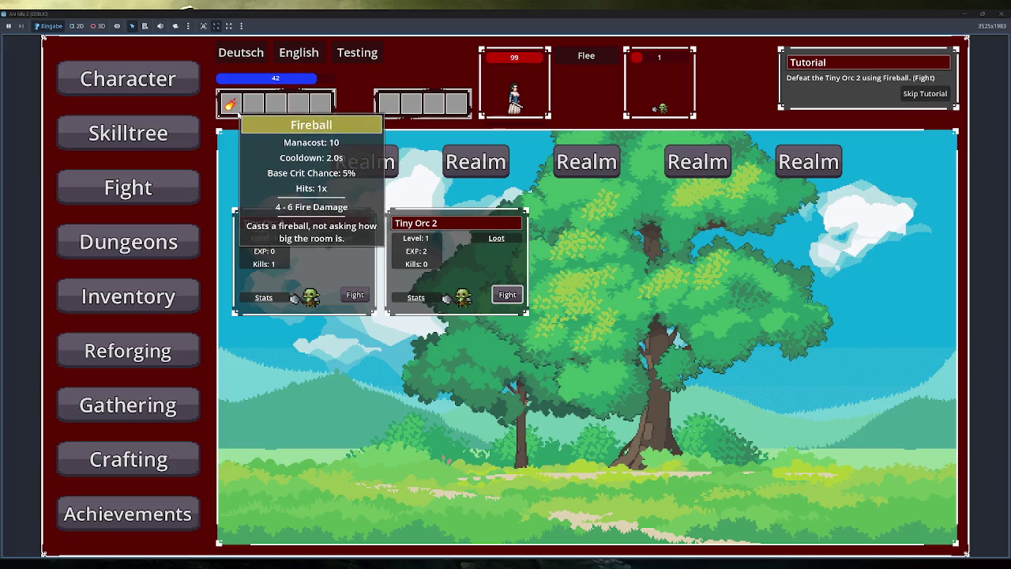
click(238, 114)
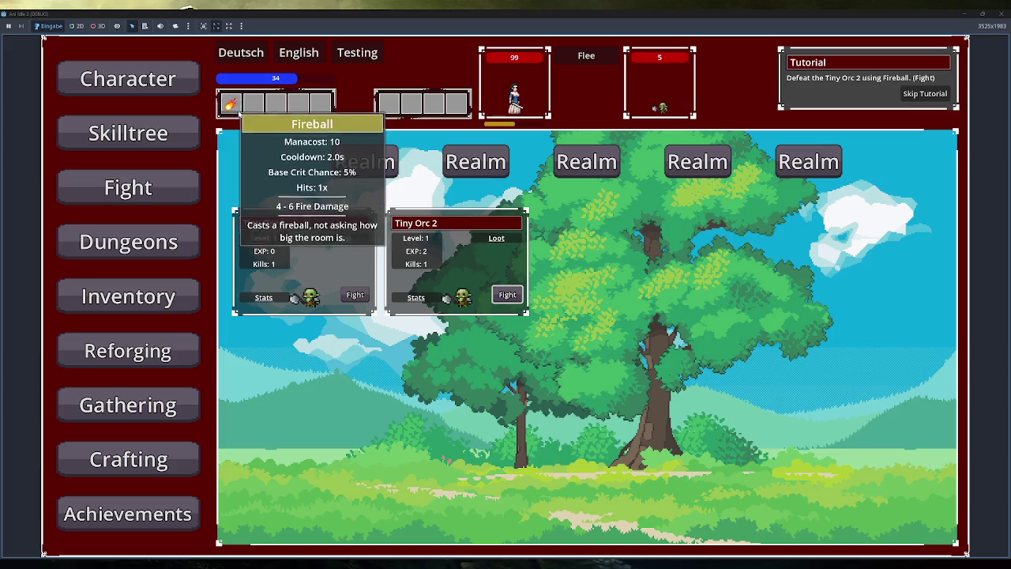
click(239, 114)
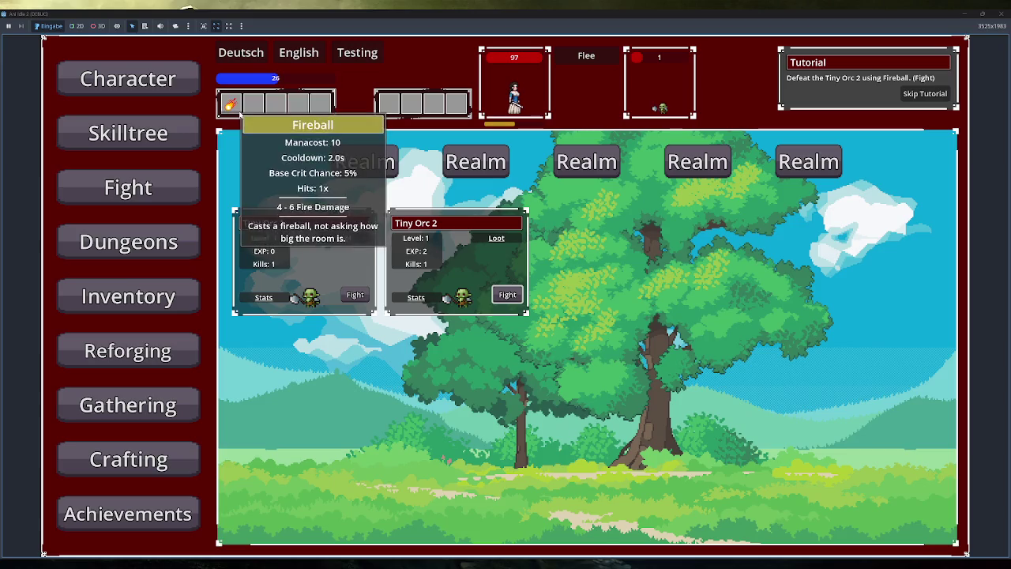
click(238, 113)
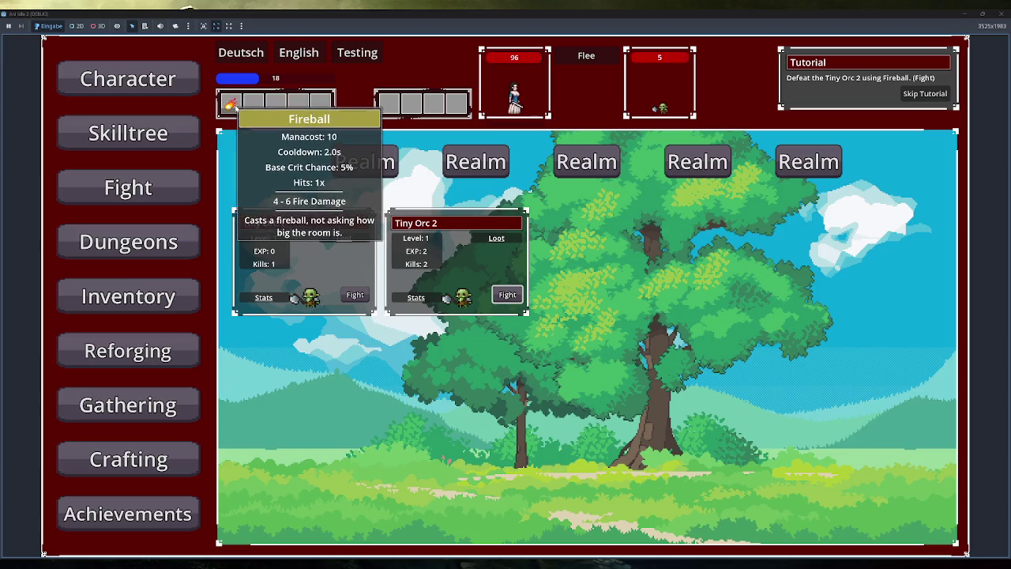
click(237, 112)
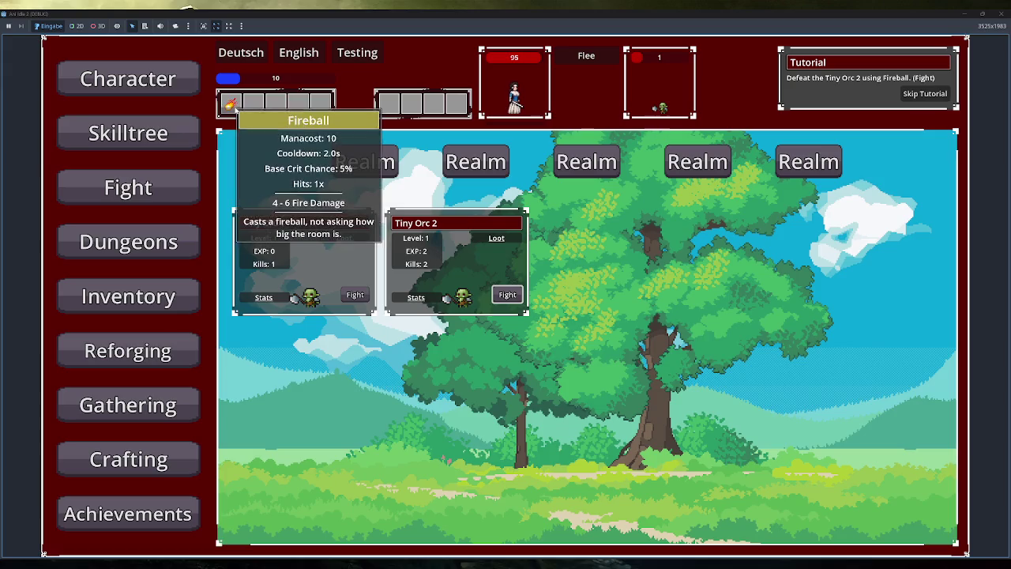
click(235, 111)
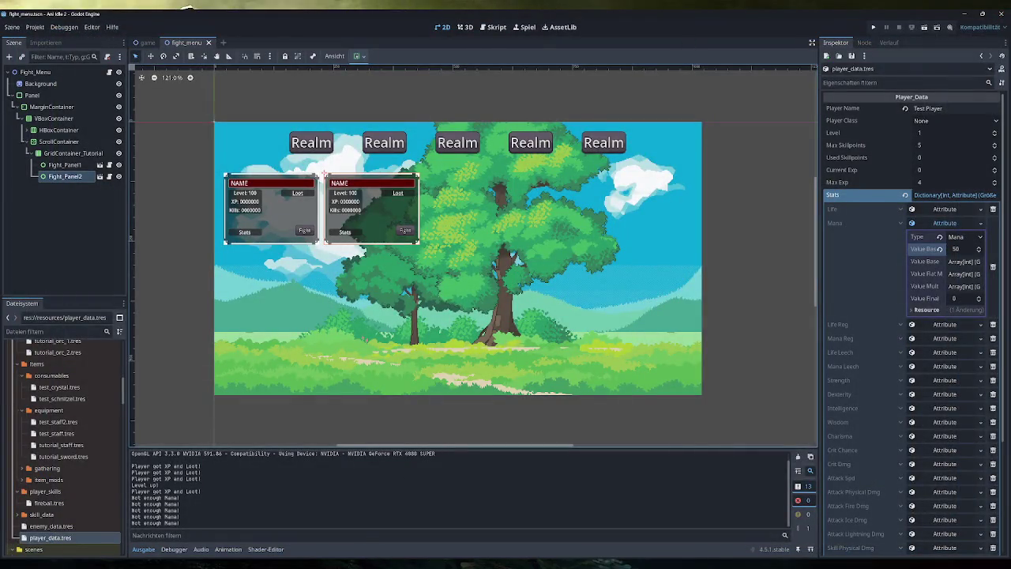
mouse_move(293, 564)
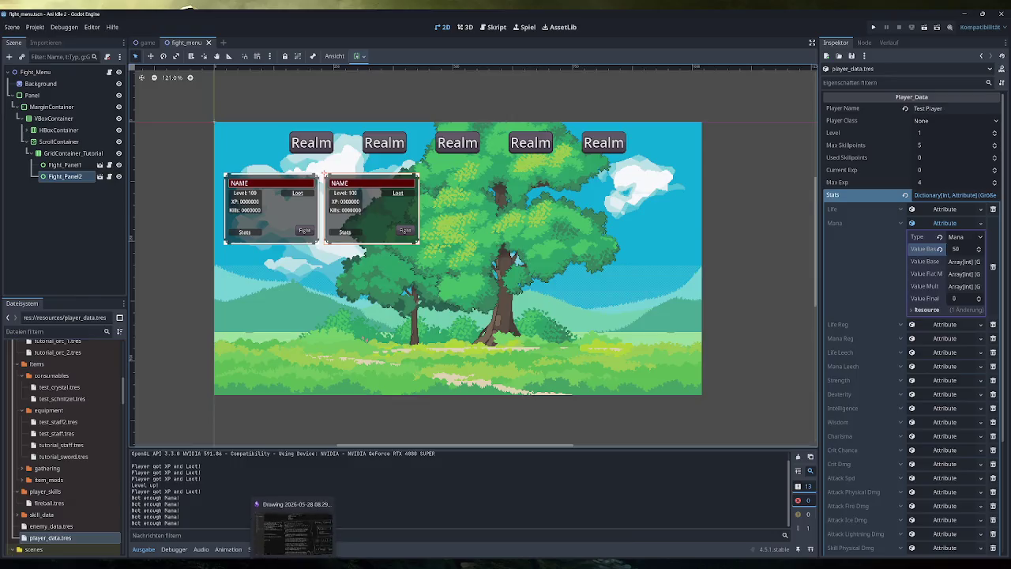
click(293, 528)
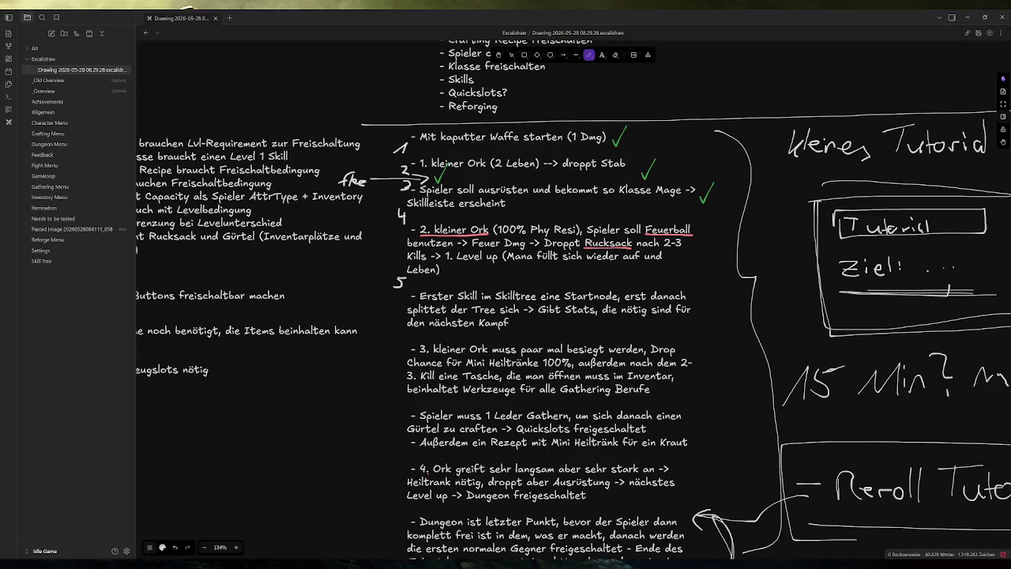
click(560, 283)
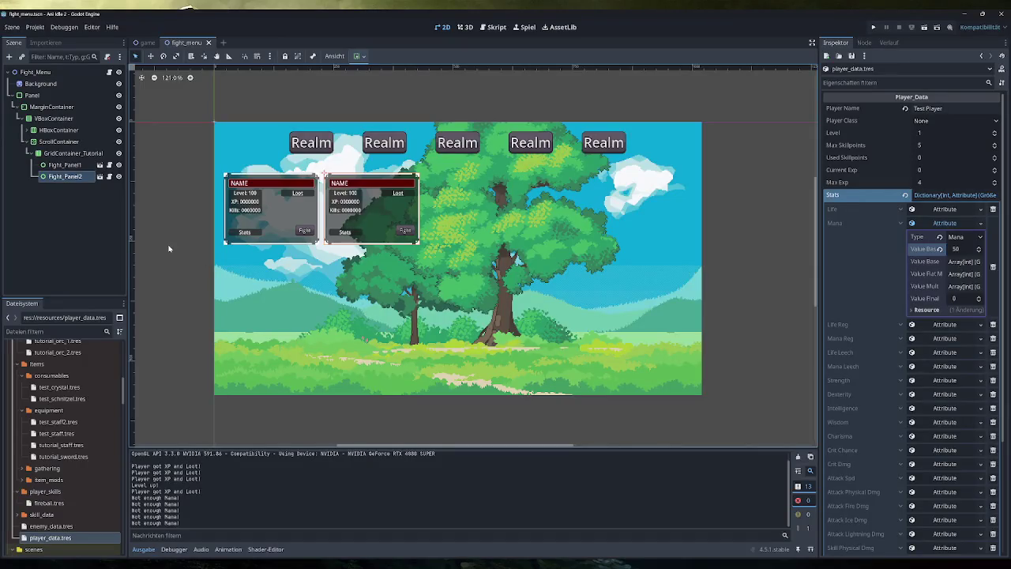
Collapse the Mana attribute, clear the node selection, and bring up the game.tscn scene.
click(962, 225)
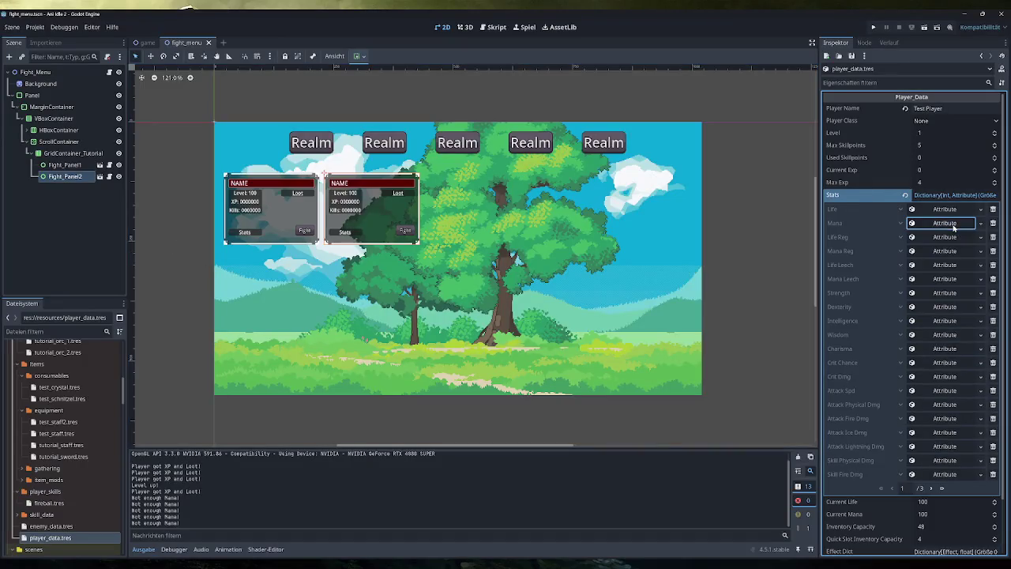
click(729, 168)
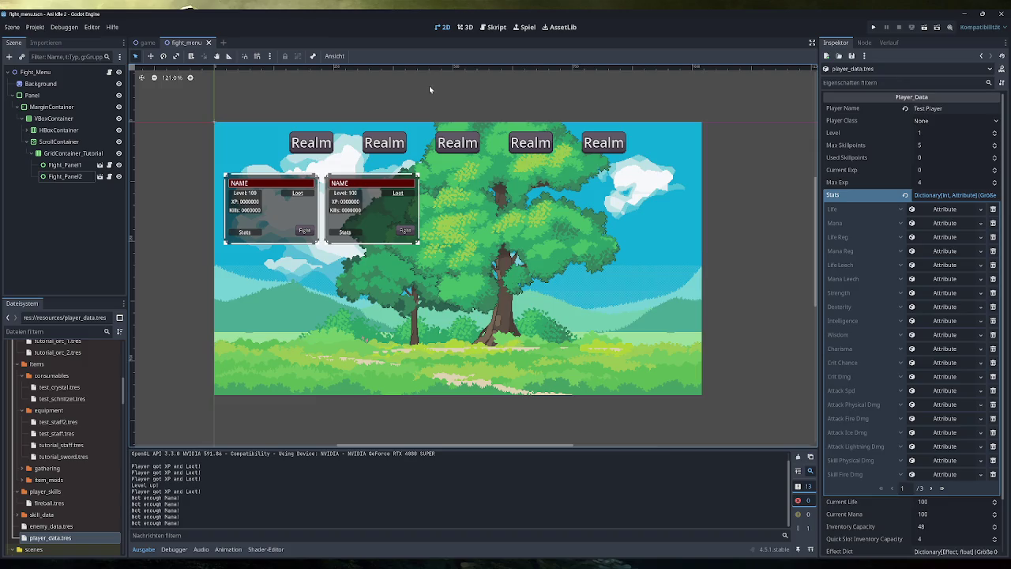
click(147, 42)
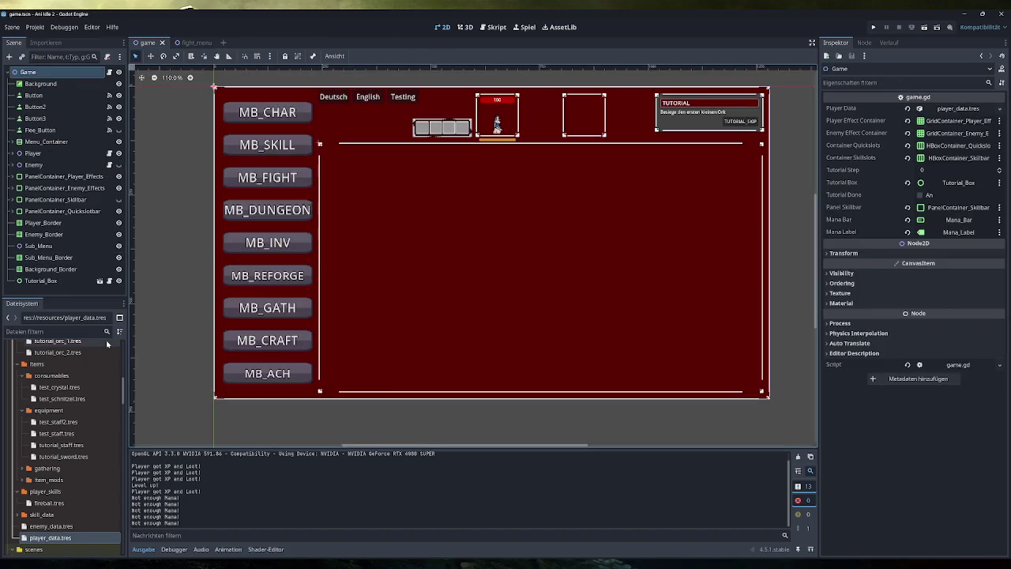
scroll(63, 426, down, 10)
scroll(58, 446, down, 1)
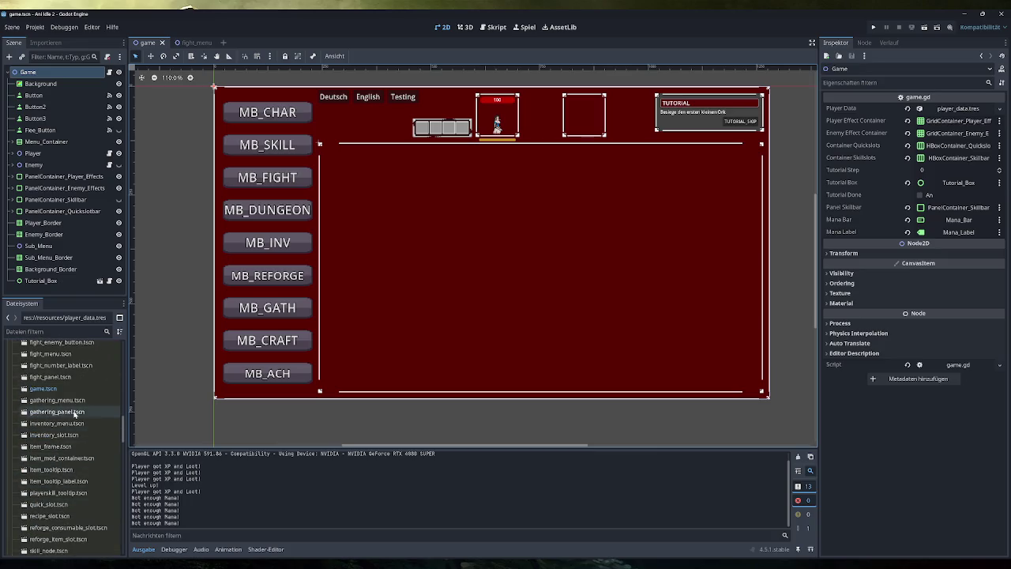
Open inventory_menu.tscn, hide the Reforging panel, show the Equipment panel, and save.
double_click(57, 424)
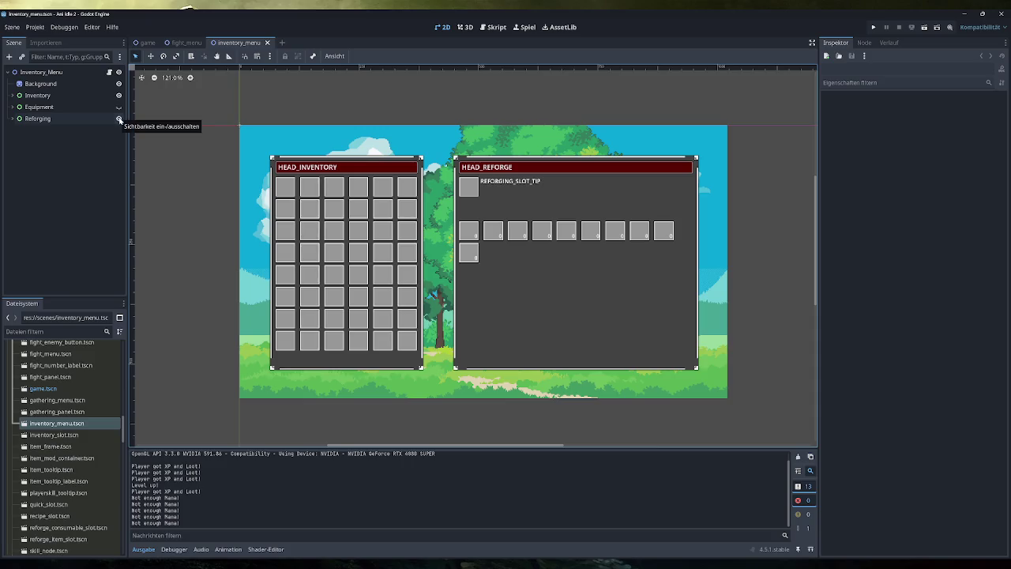
click(118, 119)
click(118, 108)
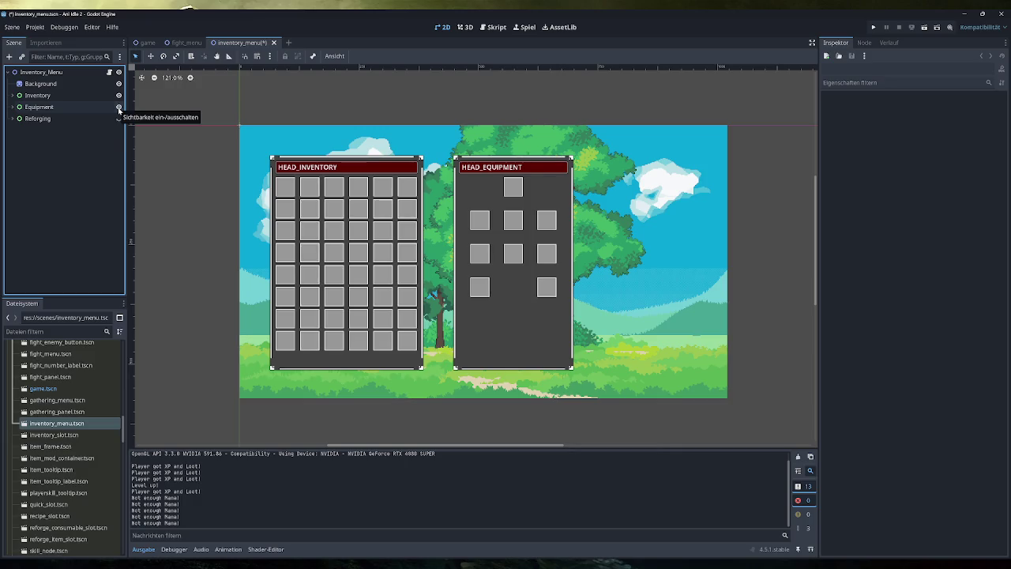
key(ctrl+s)
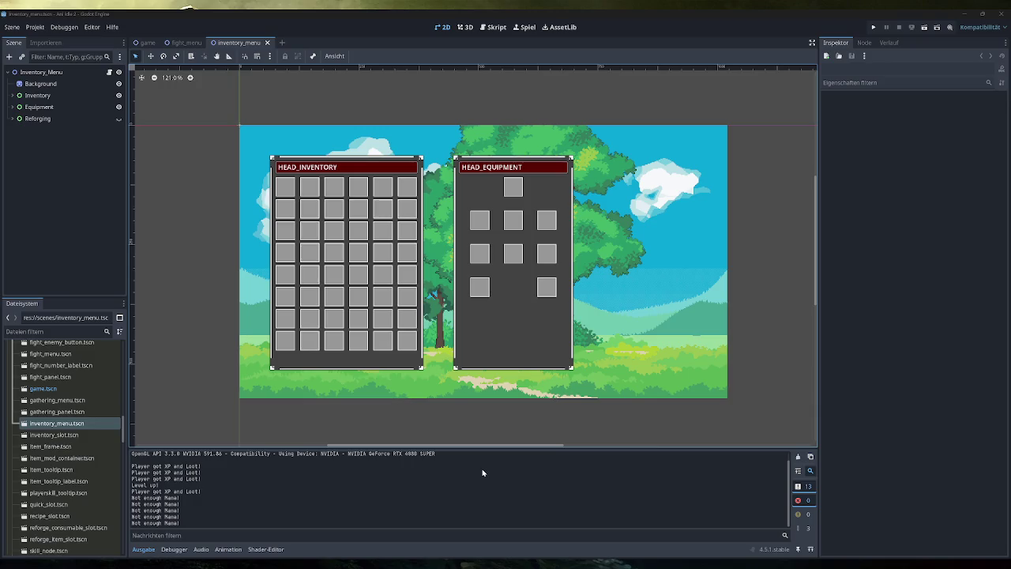
Switch to Obsidian and open the _Overview canvas from the sidebar.
key(alt+Tab)
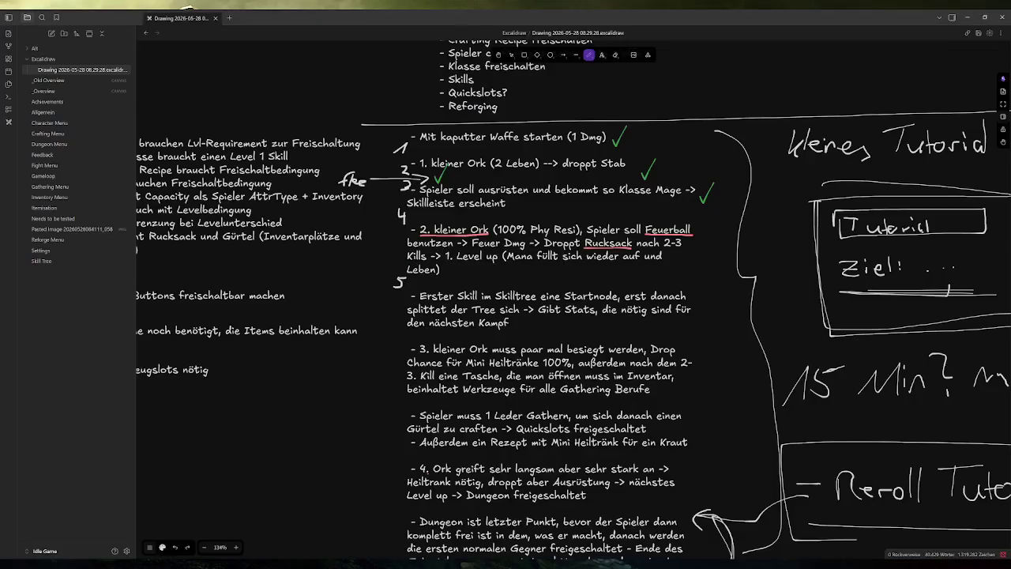
click(44, 91)
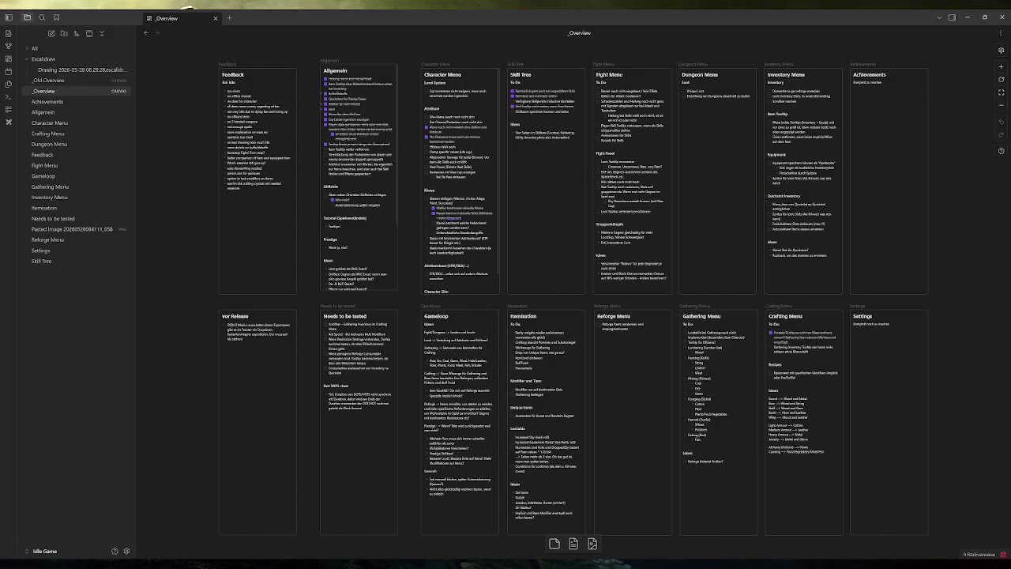
Alt+Tab from Obsidian back to the Godot editor.
key(alt+Tab)
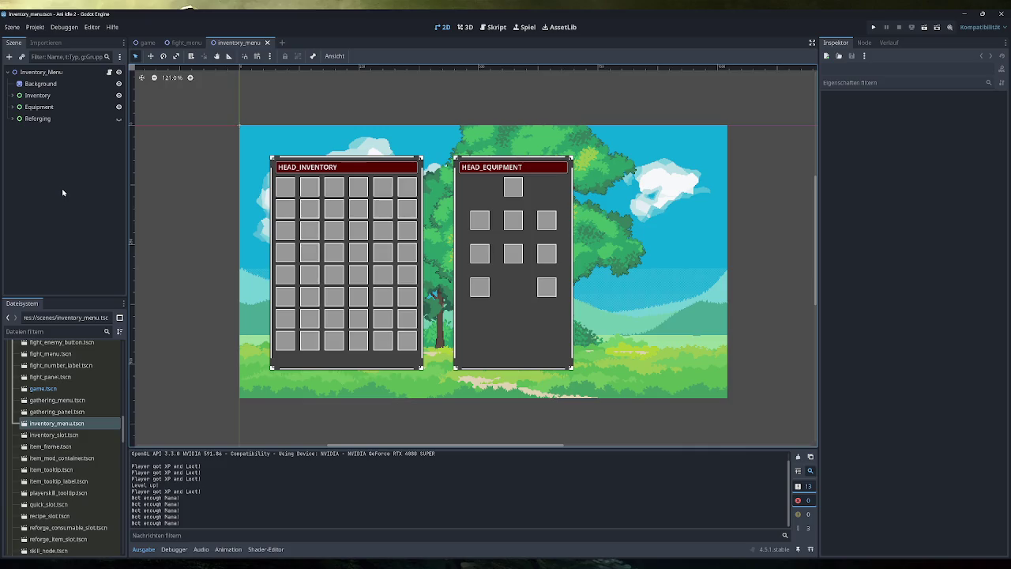
Alt+Tab from Godot to the Obsidian _Overview canvas.
key(alt+Tab)
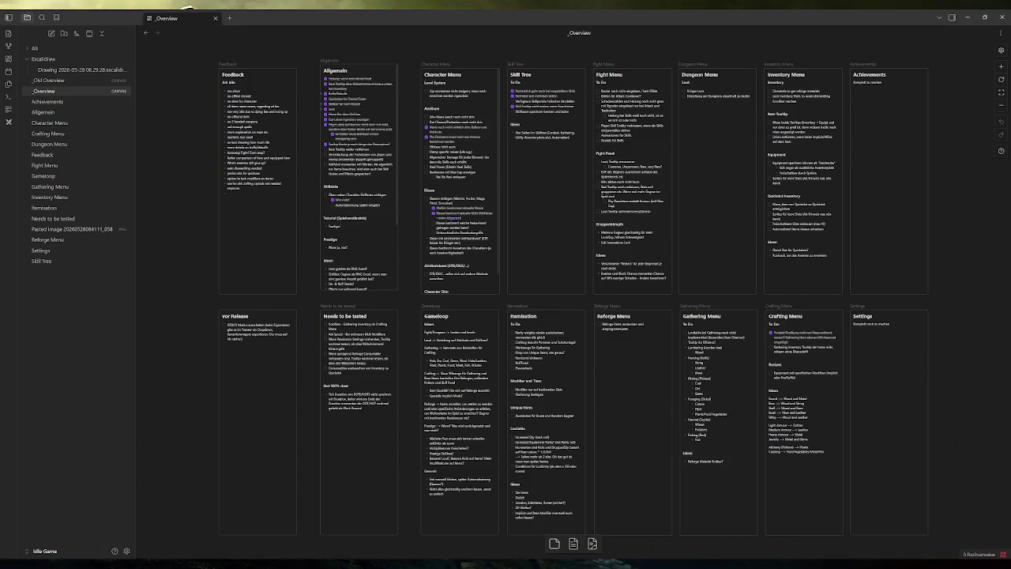
Open the Excalidraw tutorial plan, zoom into its notes, then return to Godot's inventory menu.
click(75, 69)
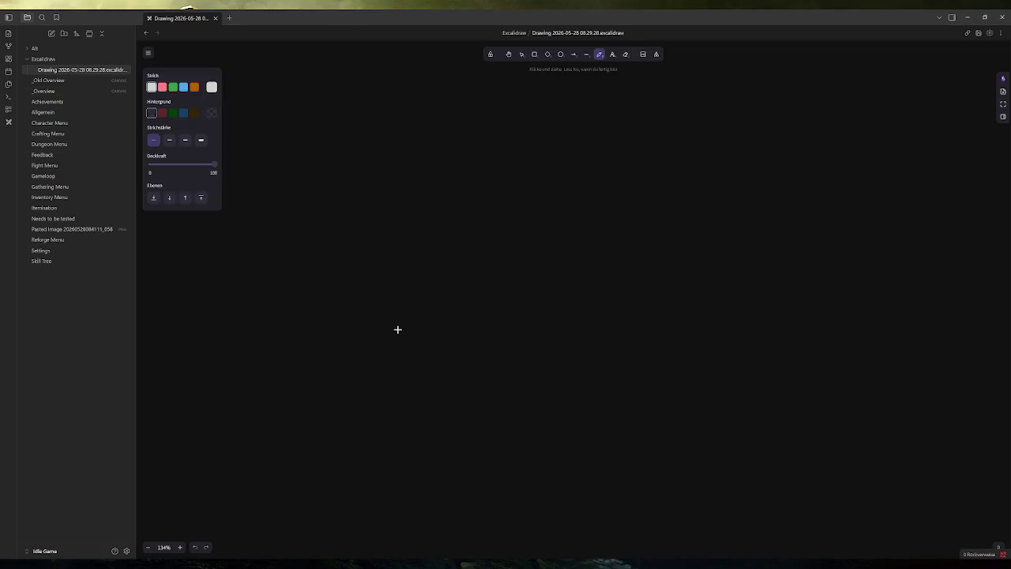
scroll(737, 326, up, 12)
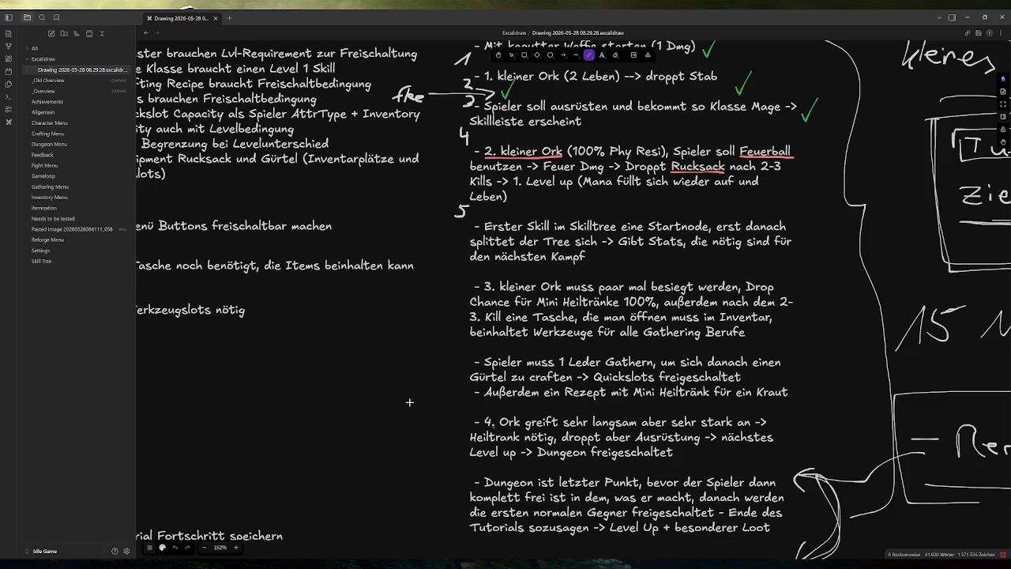
scroll(484, 346, up, 1)
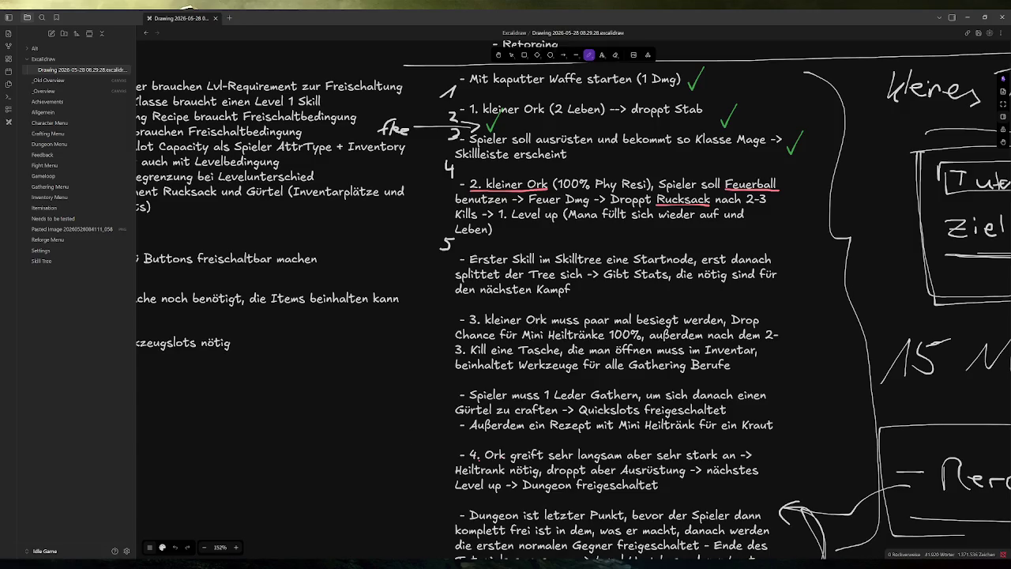
mouse_move(310, 562)
click(309, 527)
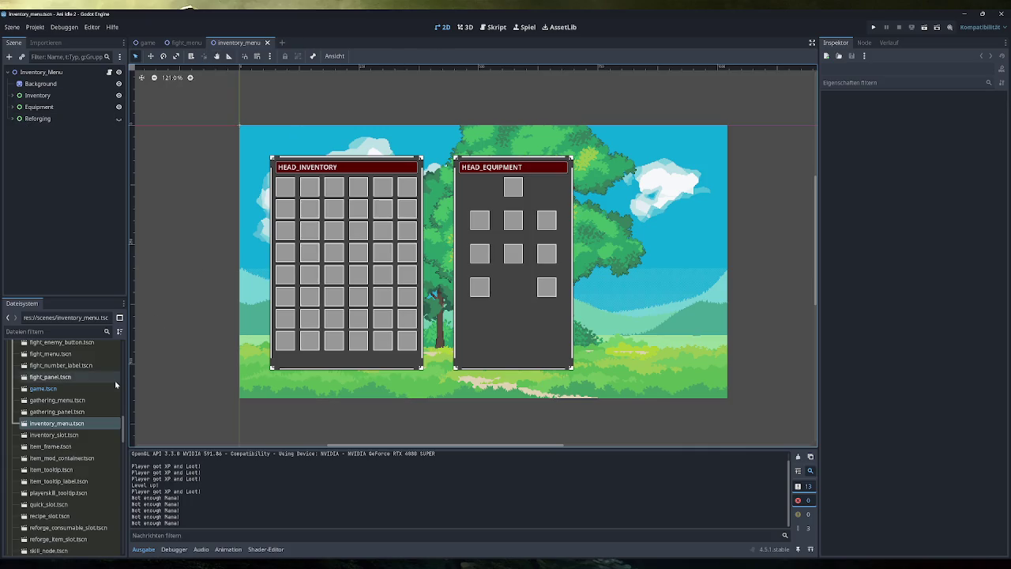
Open equipment_slot.gd in the Script workspace to read it, then expand the Equipment node.
click(494, 29)
scroll(186, 237, up, 1)
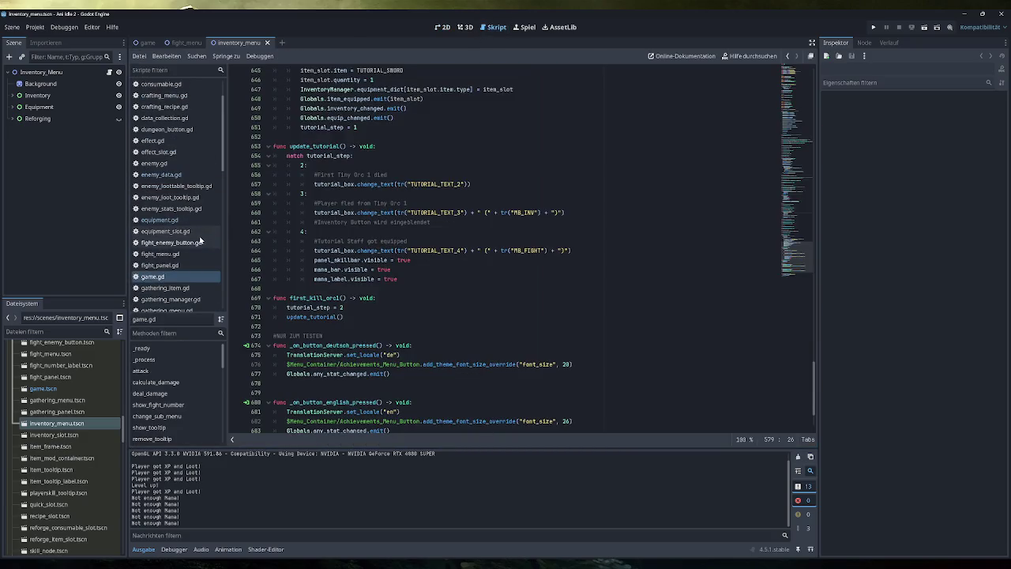
click(181, 230)
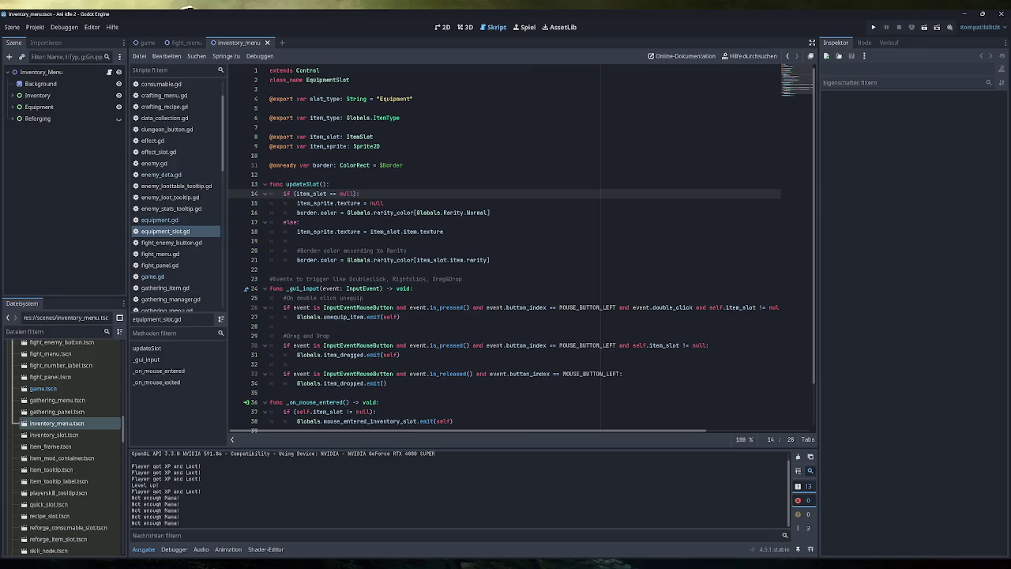
mouse_move(435, 231)
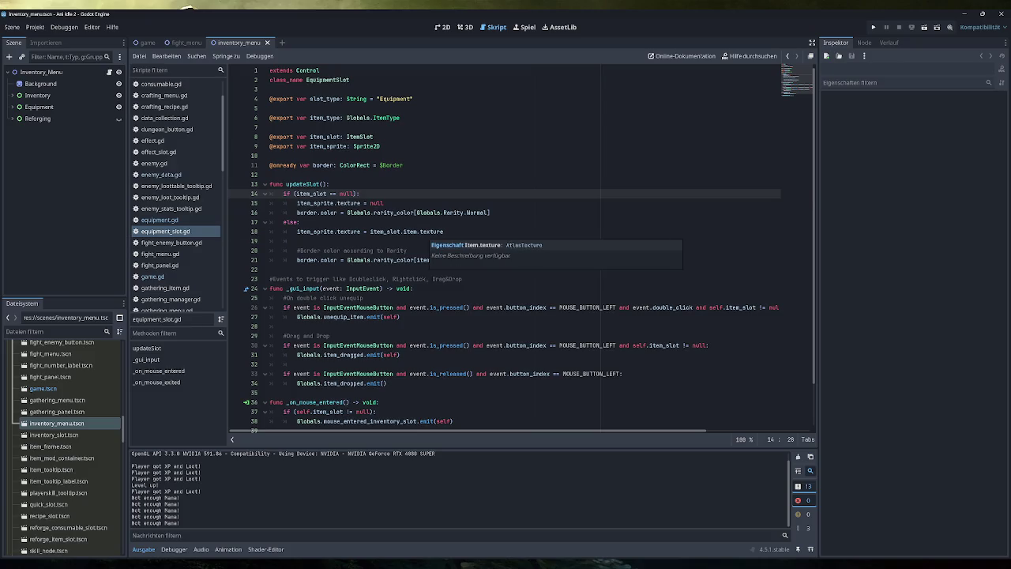
mouse_move(387, 118)
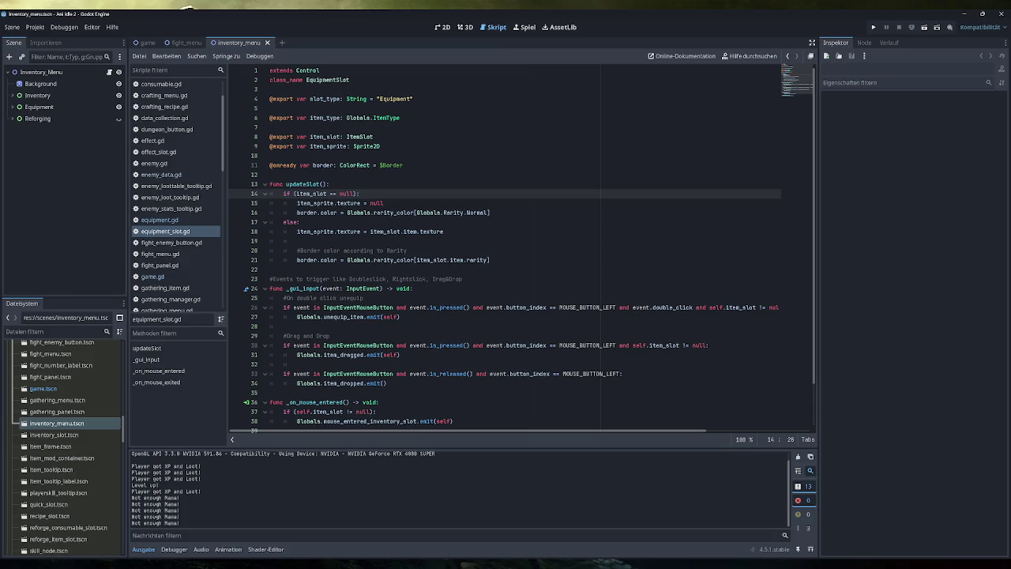
scroll(522, 248, down, 2)
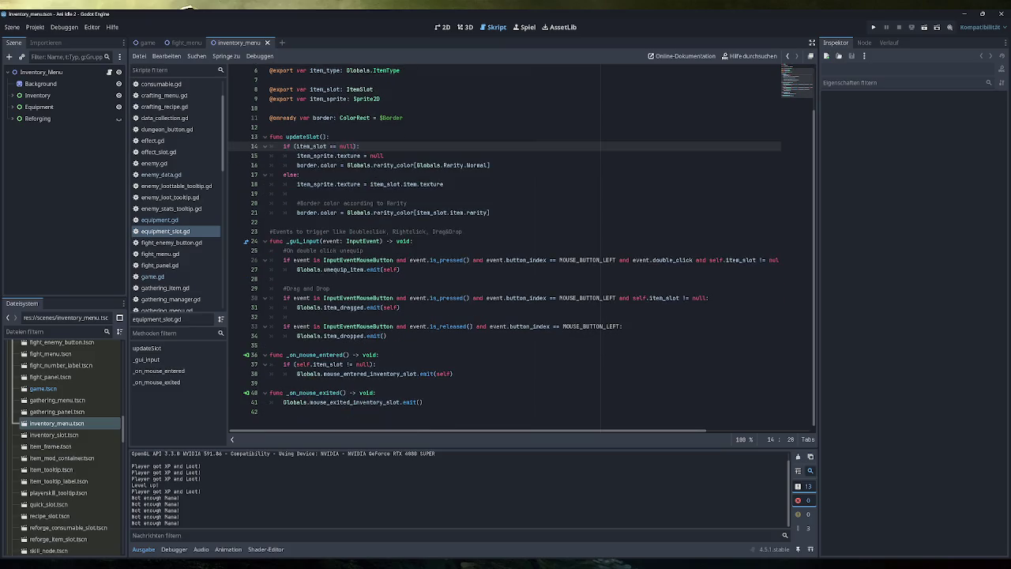
click(11, 107)
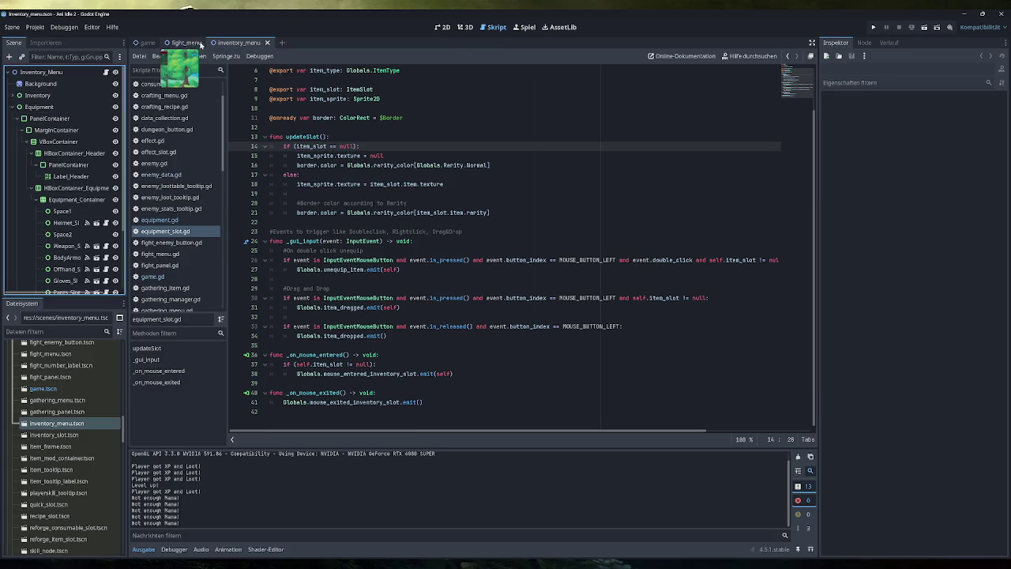
In 2D, widen the Scene dock and inspect the Helmet_Slot and Inventory_Menu nodes.
click(442, 27)
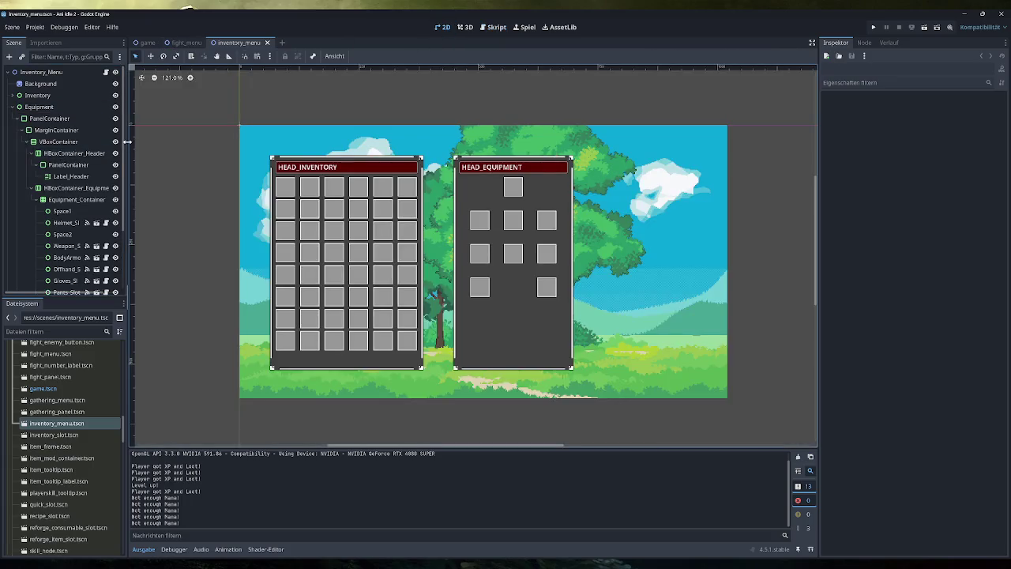
drag(126, 141, 173, 142)
click(79, 223)
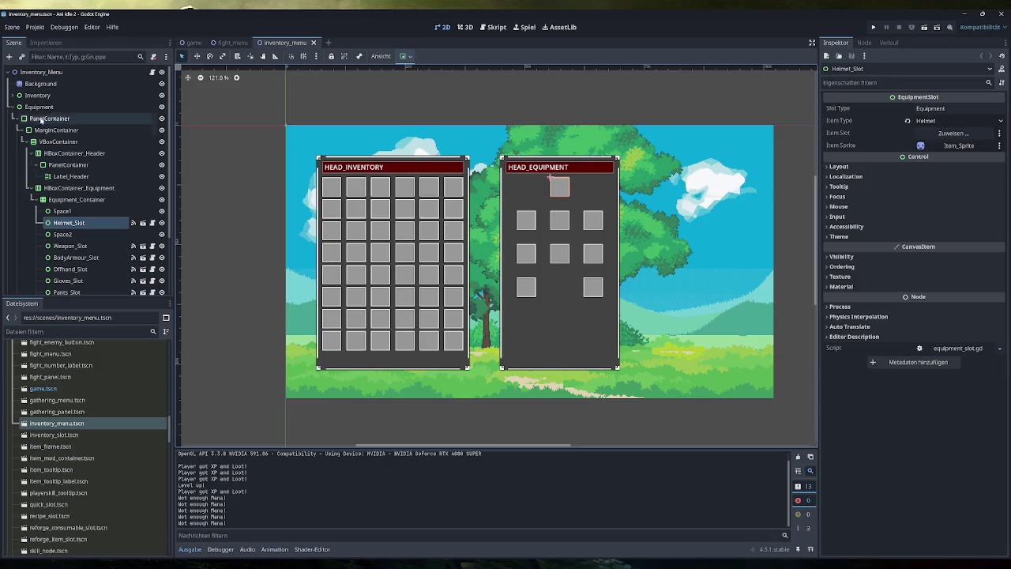
click(41, 72)
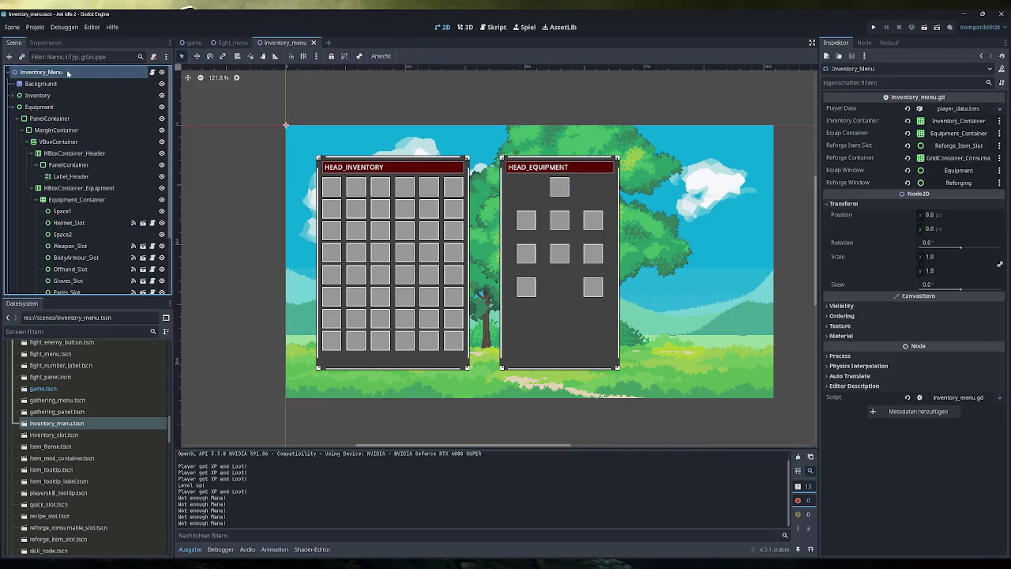
Cancel the Equip Container node picker and switch to the game.tscn scene.
click(952, 133)
key(Escape)
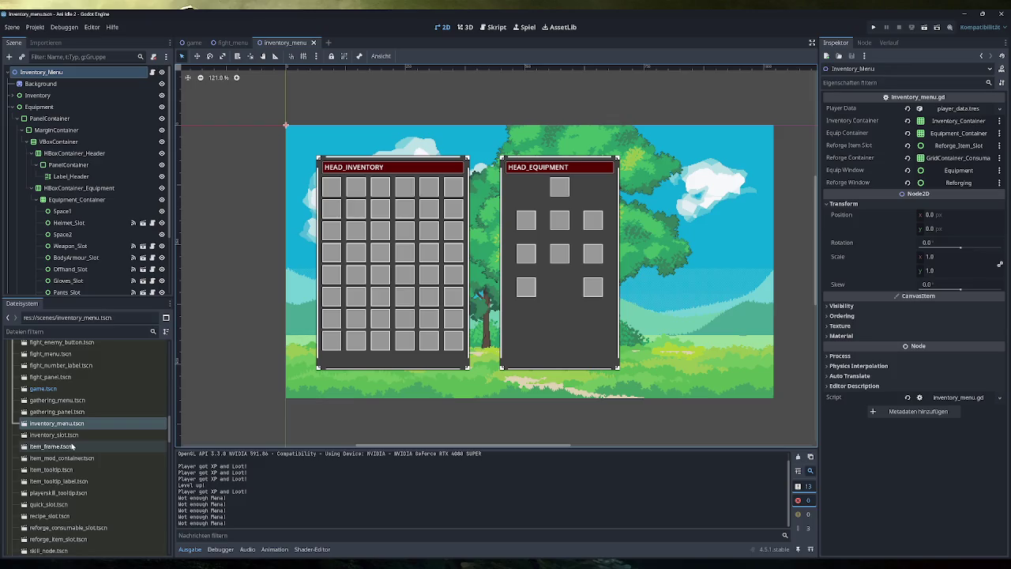
click(194, 41)
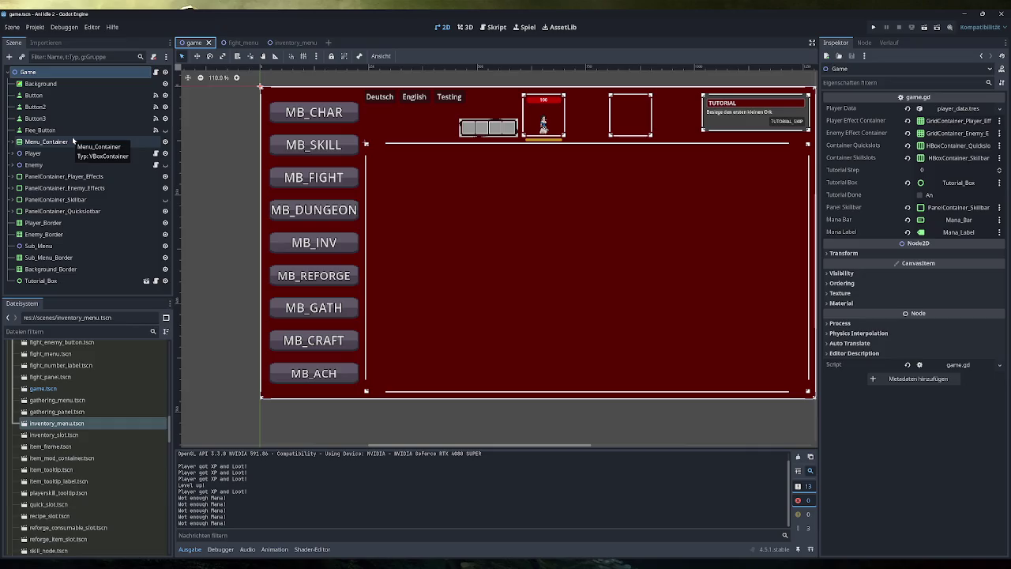
drag(154, 84, 232, 45)
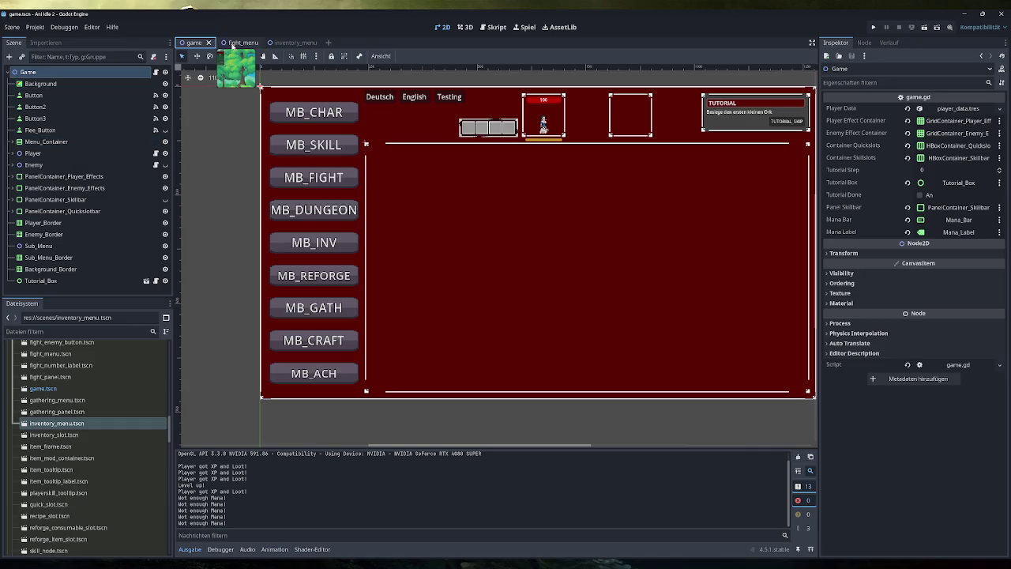
drag(232, 46, 240, 55)
click(493, 27)
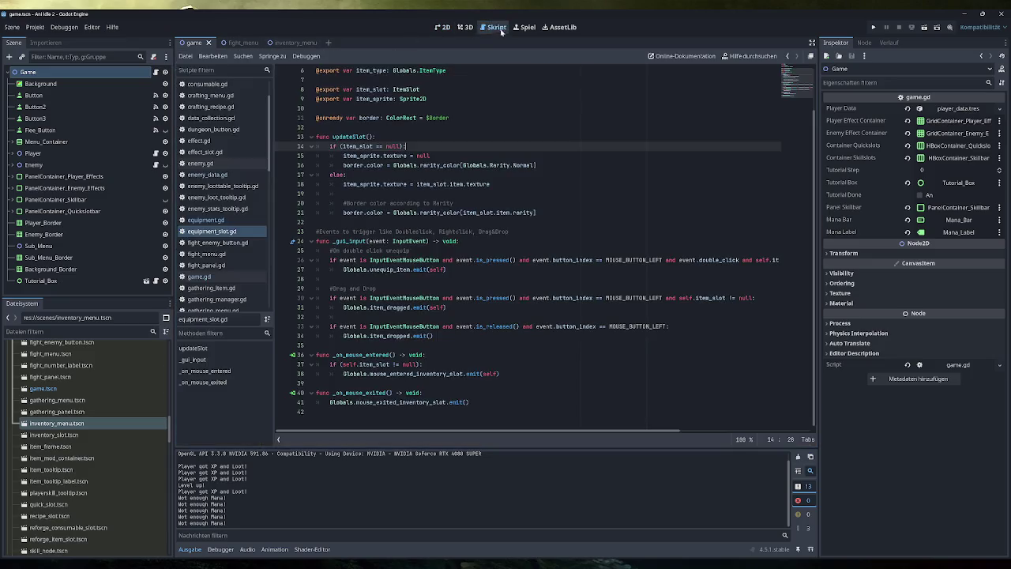
click(215, 240)
scroll(529, 245, up, 15)
mouse_move(430, 212)
mouse_down()
mouse_move(324, 119)
mouse_move(319, 128)
mouse_up()
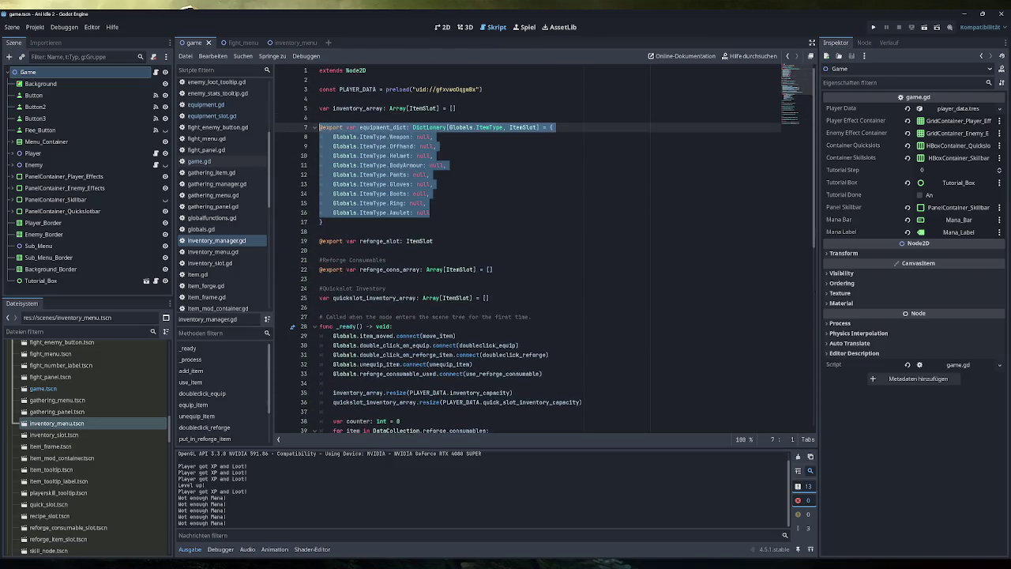
click(319, 124)
click(207, 104)
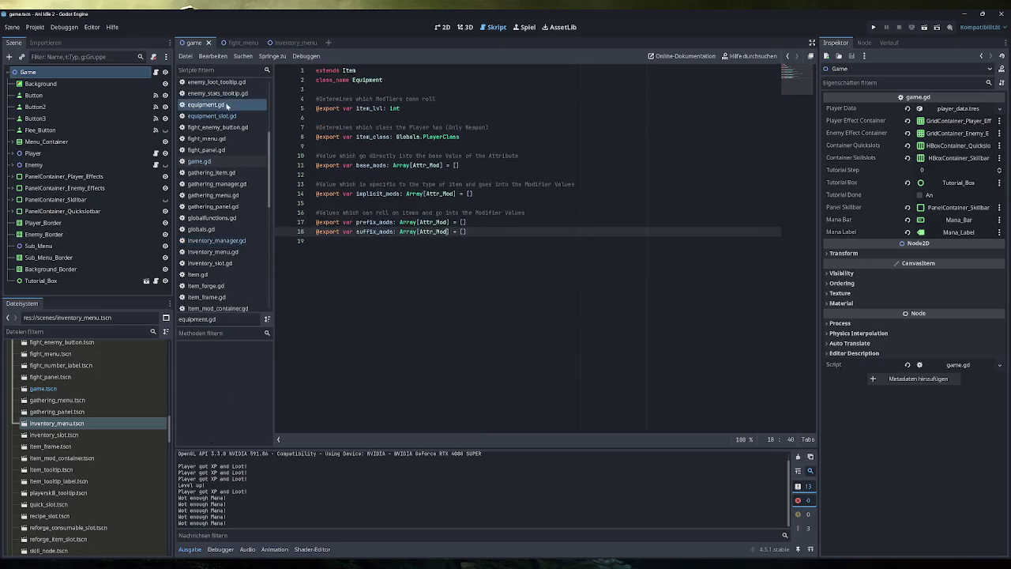
scroll(237, 158, up, 2)
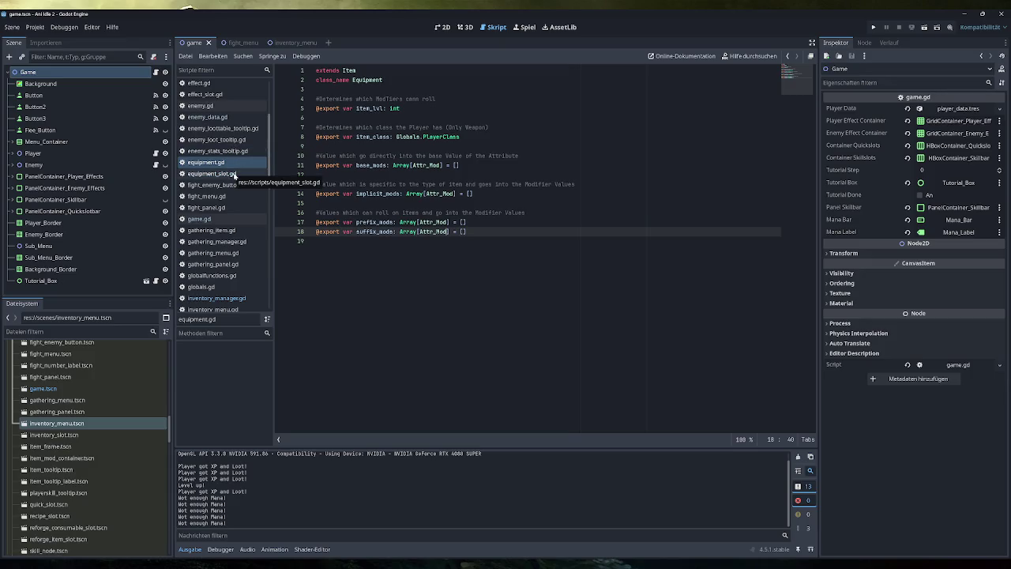
click(234, 174)
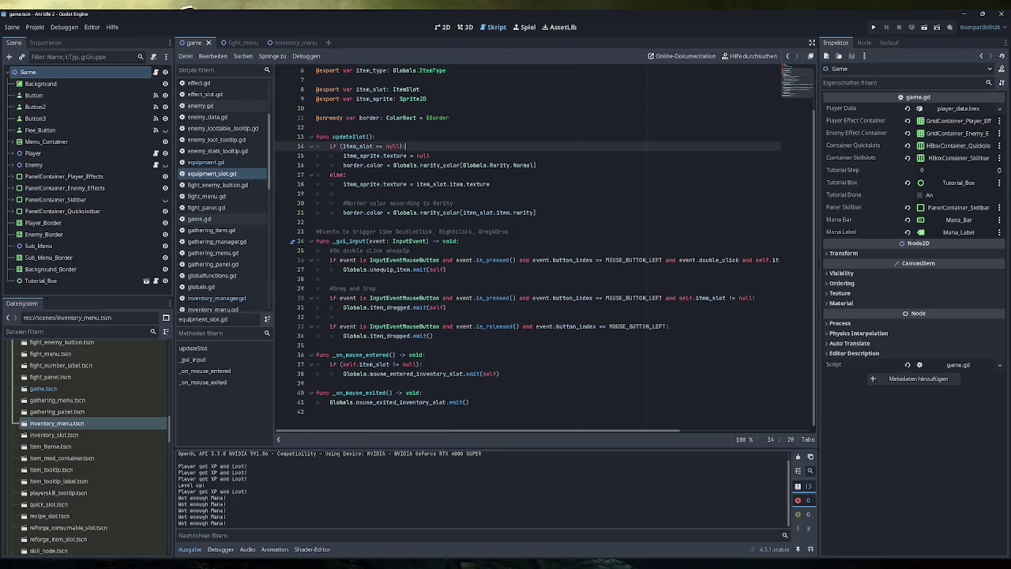
click(443, 28)
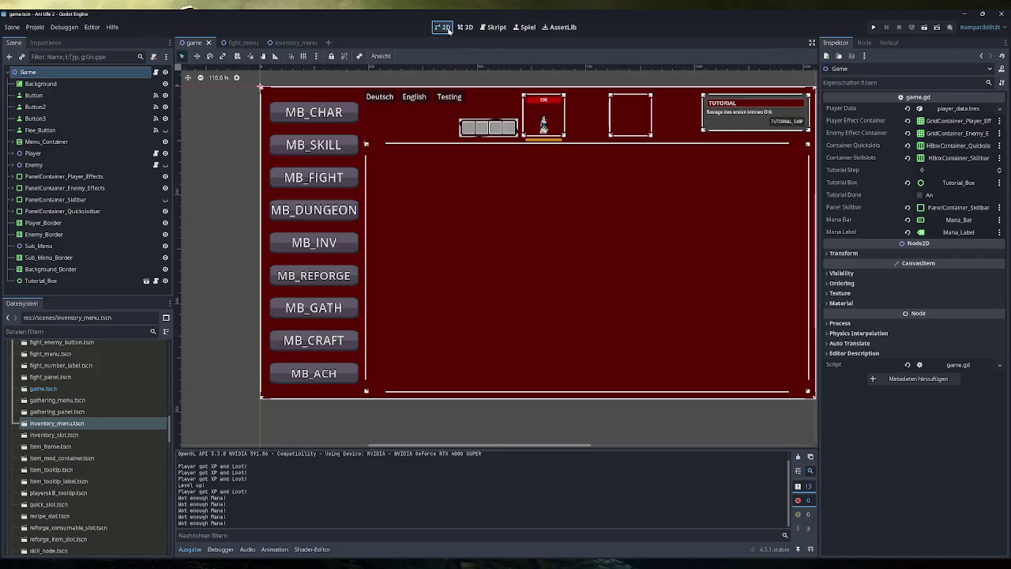
click(280, 42)
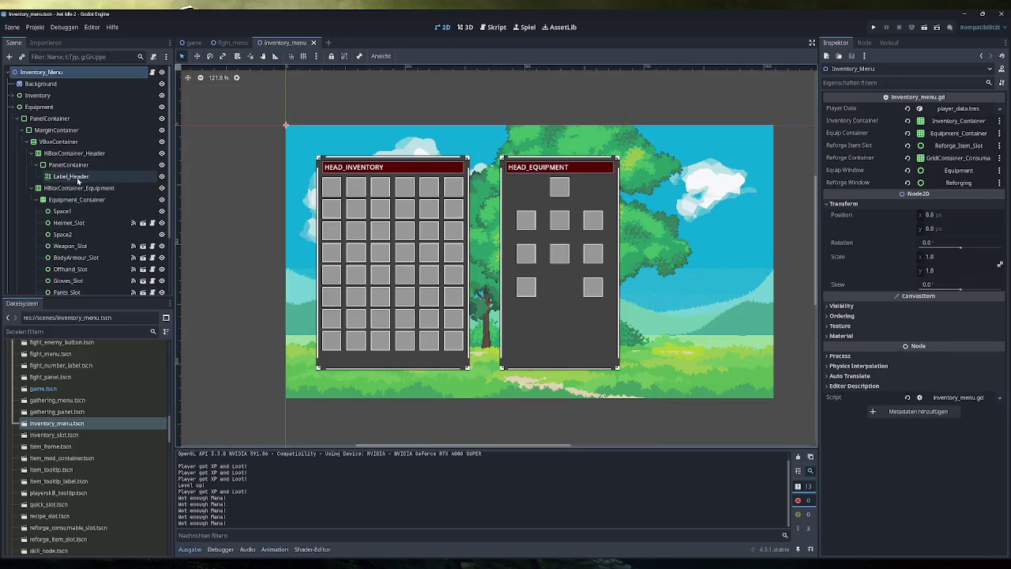
scroll(84, 169, down, 3)
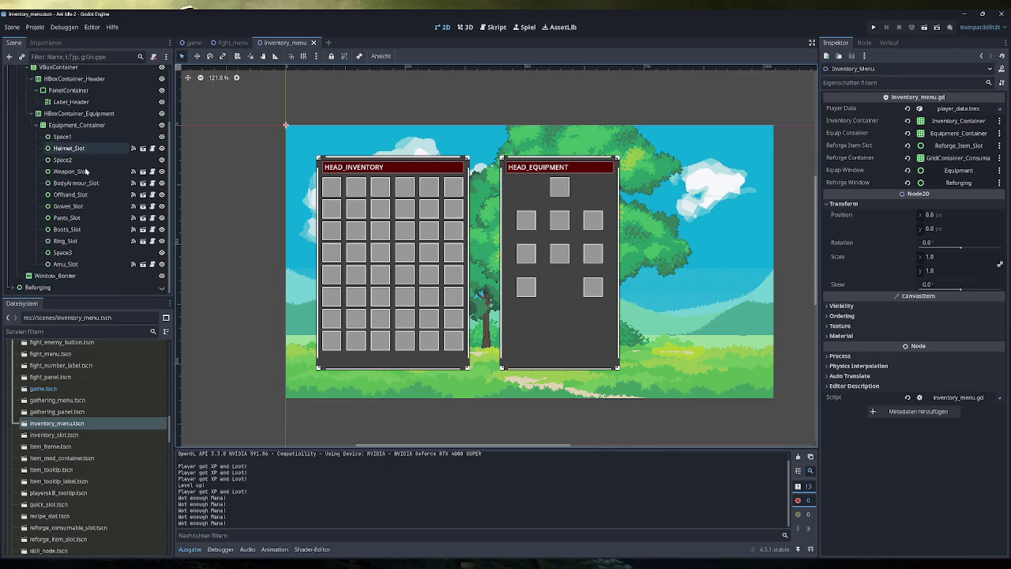
click(63, 253)
click(80, 126)
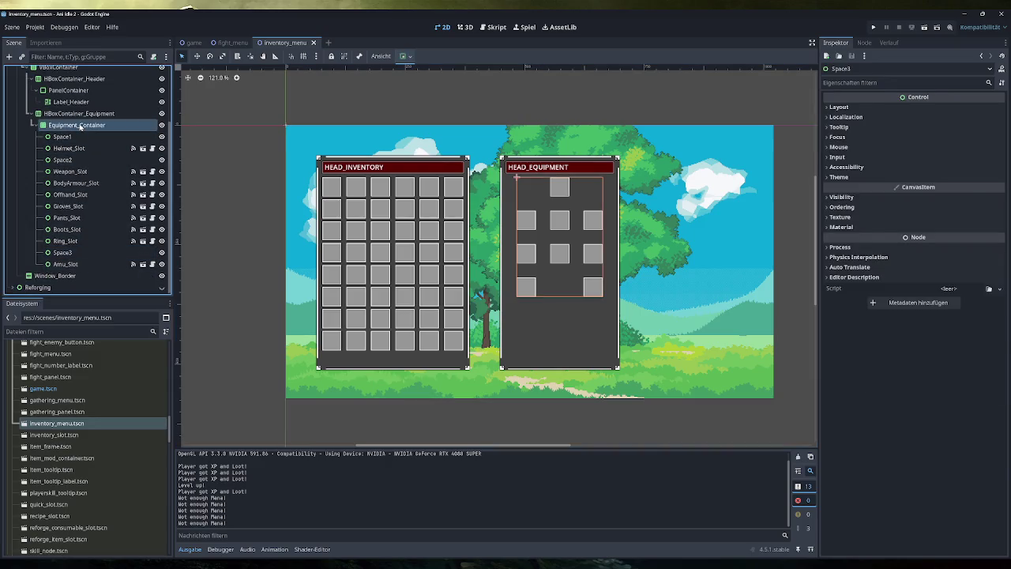
click(64, 240)
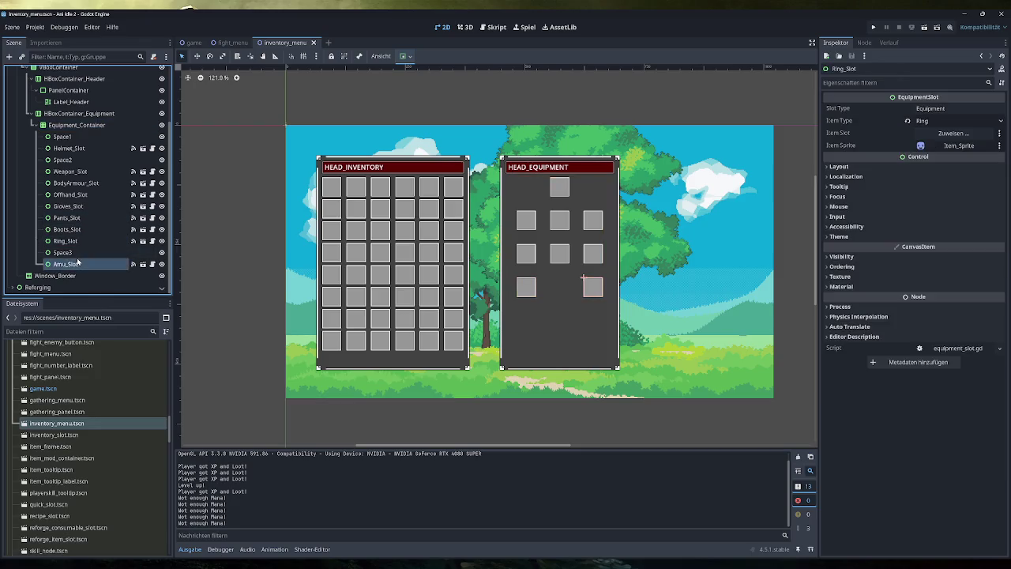
click(82, 252)
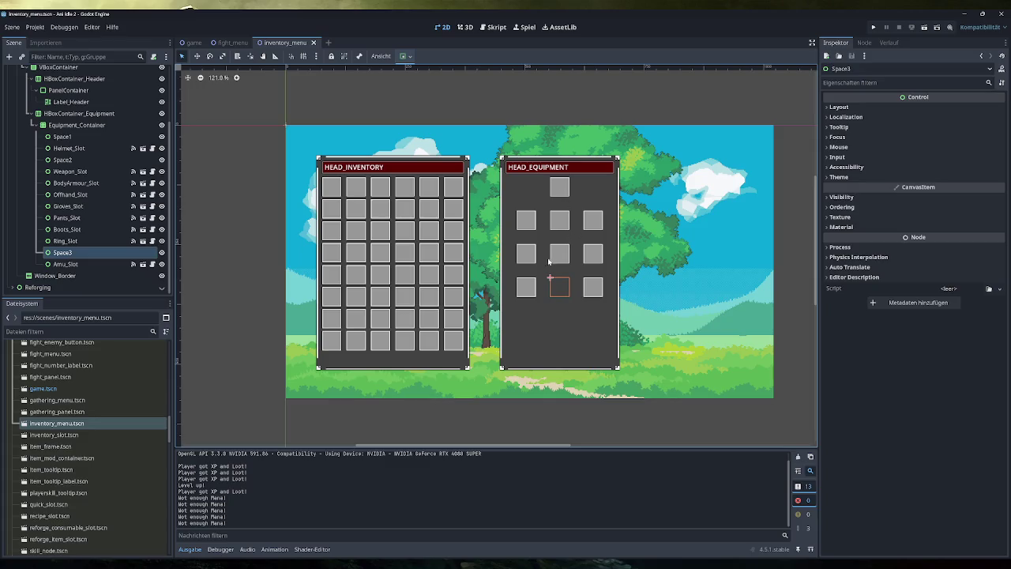
click(67, 263)
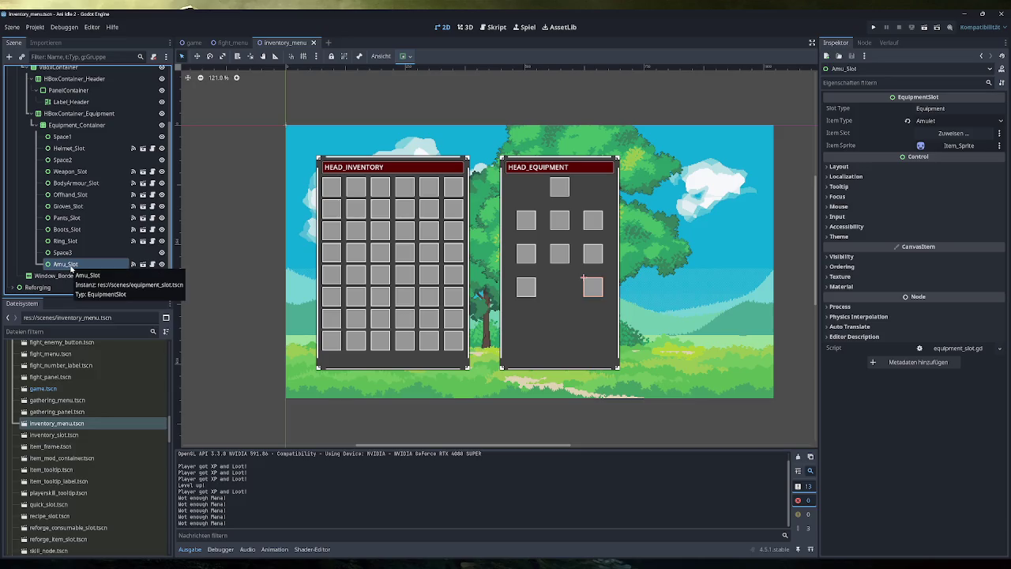
click(83, 251)
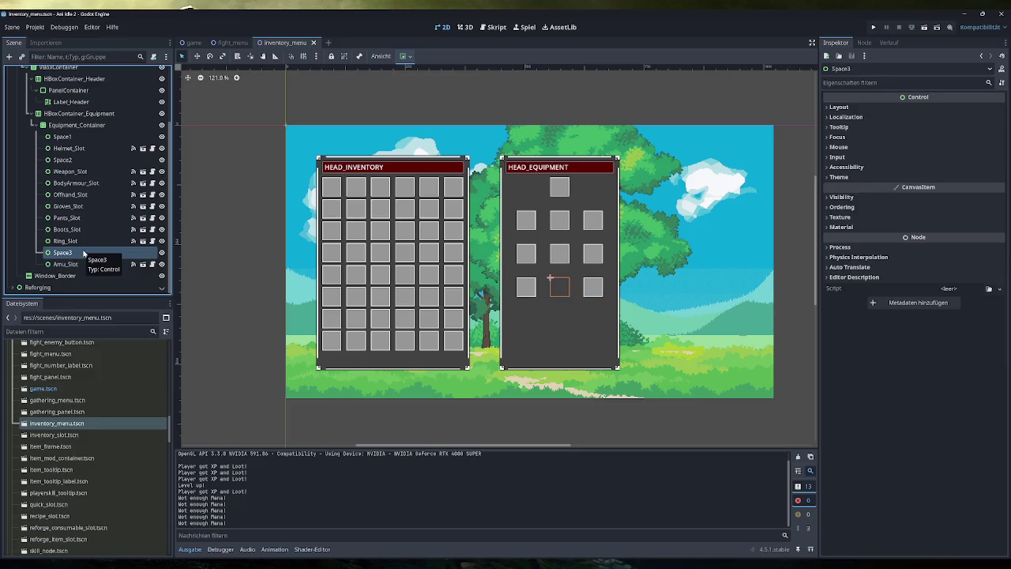
Duplicate Space3 as Space4, move it to the end of the equipment slots, and compare their properties.
key(ctrl+d)
mouse_move(63, 264)
mouse_down()
mouse_move(97, 270)
mouse_move(44, 273)
mouse_move(90, 260)
mouse_move(86, 240)
mouse_move(77, 269)
mouse_up()
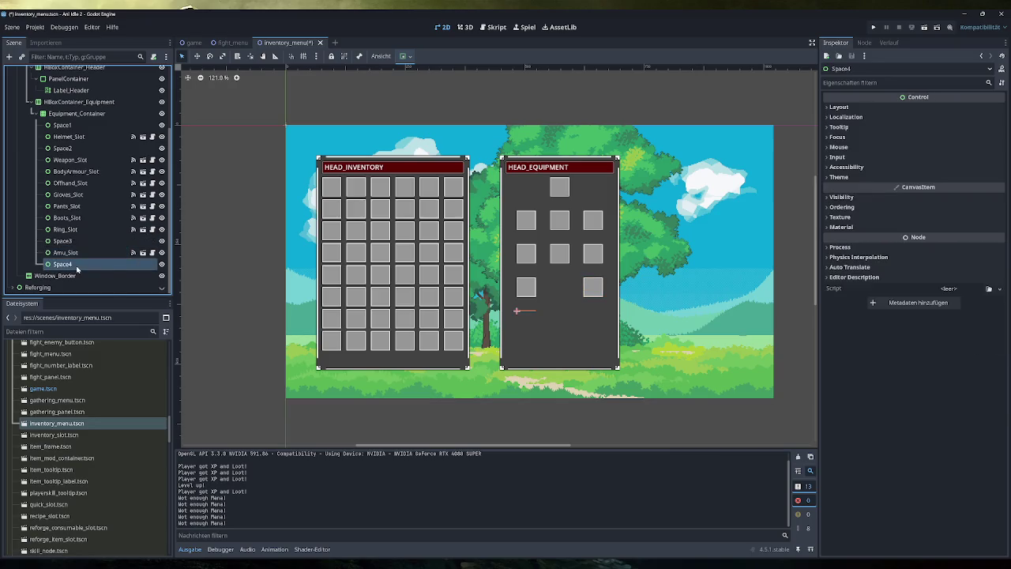
click(64, 241)
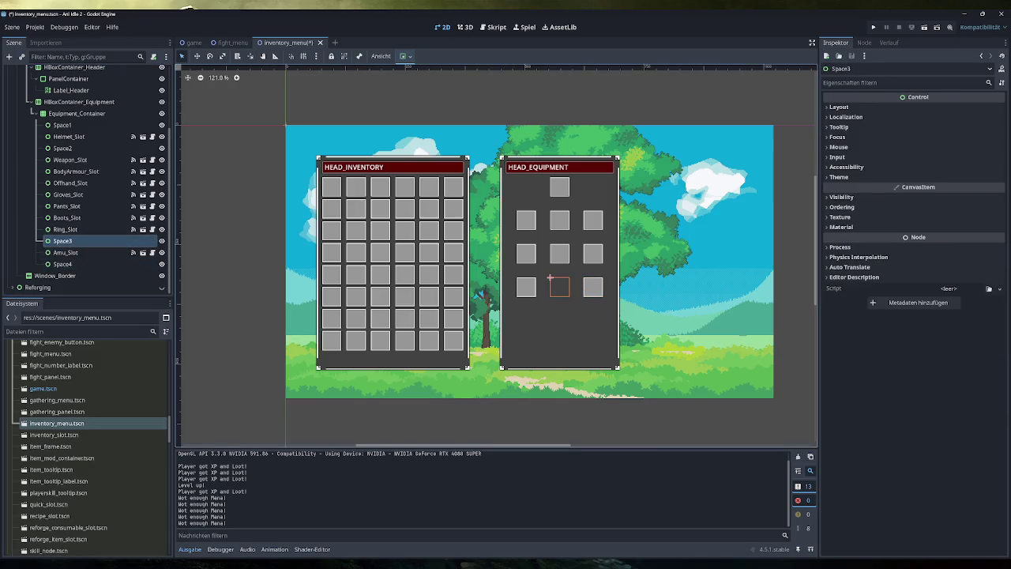
click(1002, 82)
click(904, 187)
click(63, 264)
click(1002, 82)
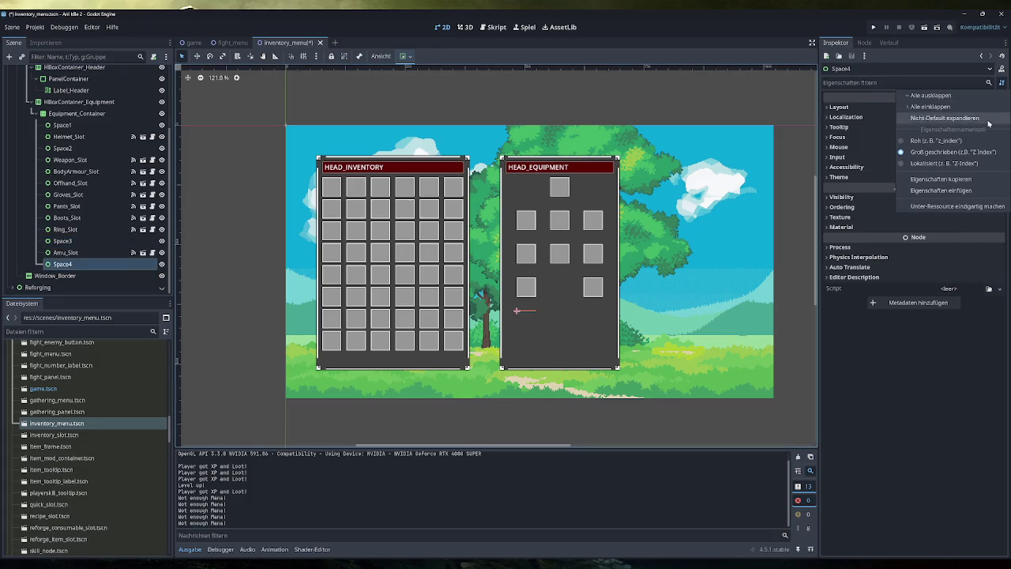
click(951, 204)
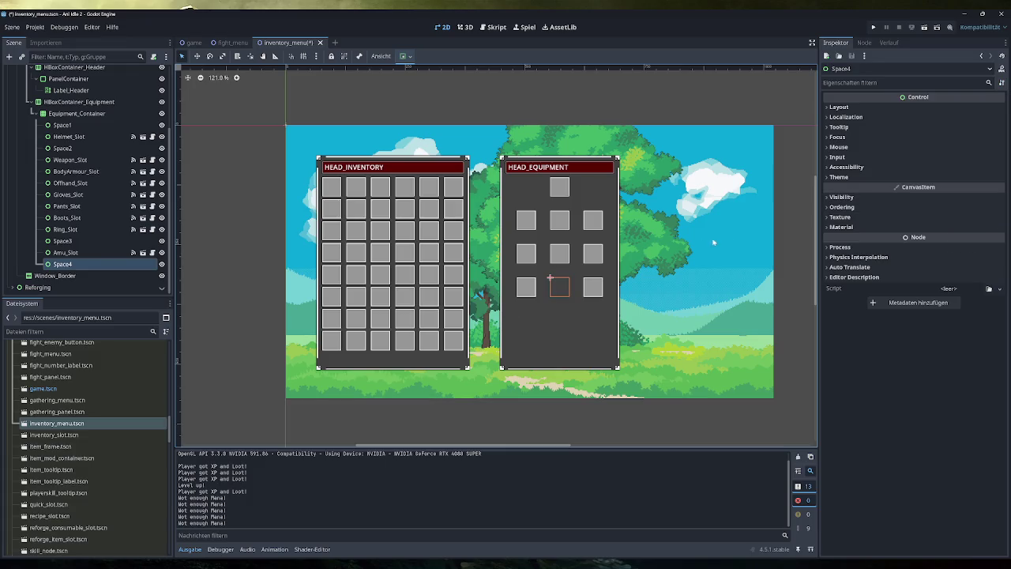
Reorder Space4 so it sits directly after Amu_Slot in Equipment_Container.
key(Up)
key(Up)
click(85, 264)
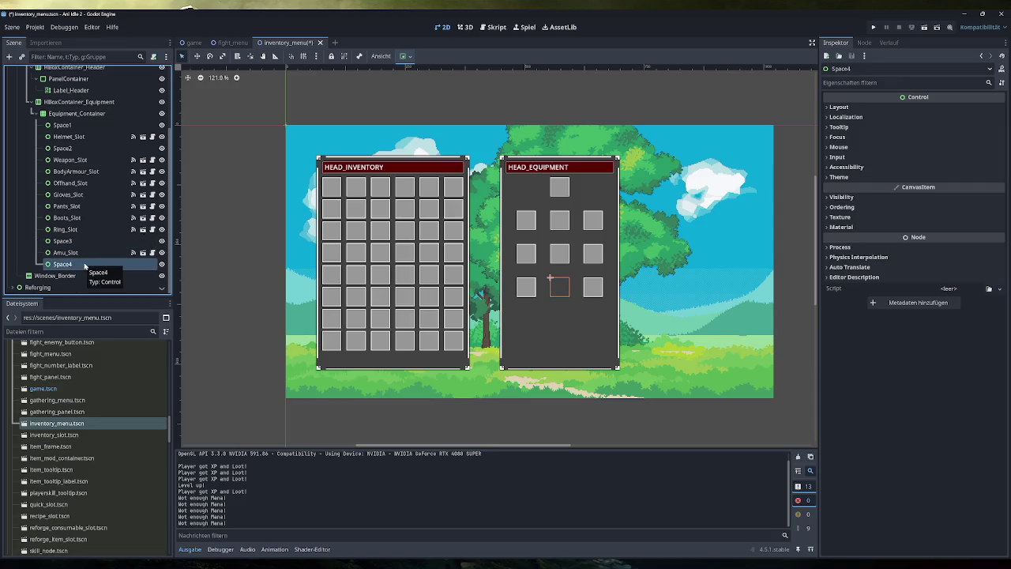
click(75, 266)
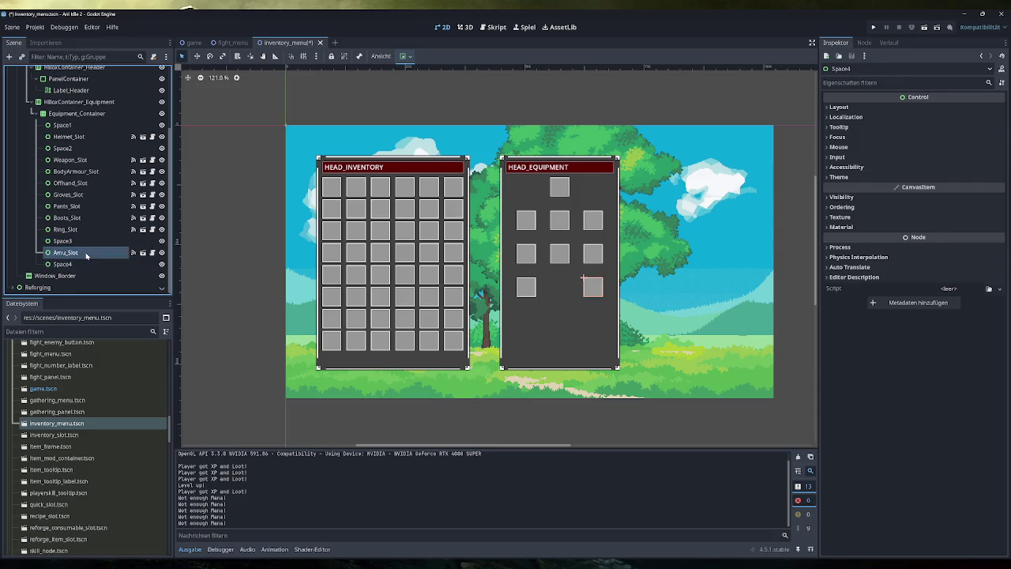
key(Up)
key(Down)
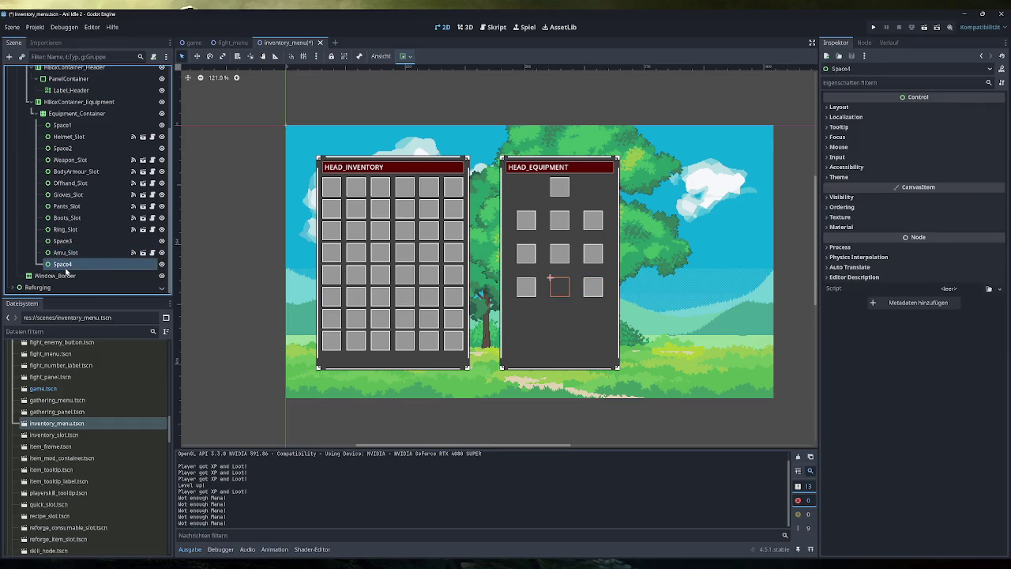
mouse_move(67, 272)
mouse_down()
mouse_move(79, 250)
mouse_move(67, 274)
mouse_move(72, 266)
mouse_up()
key(Return)
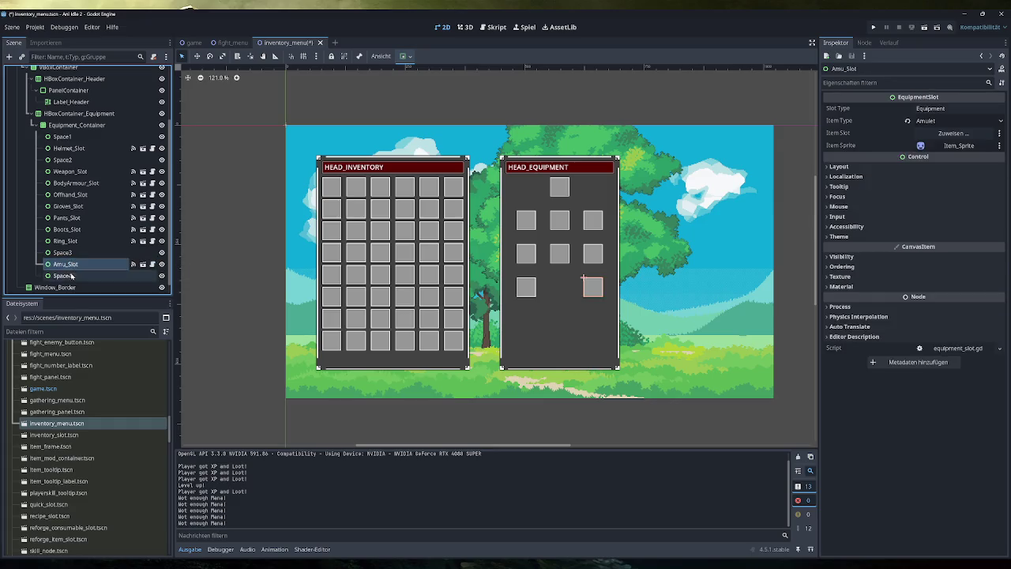
click(72, 276)
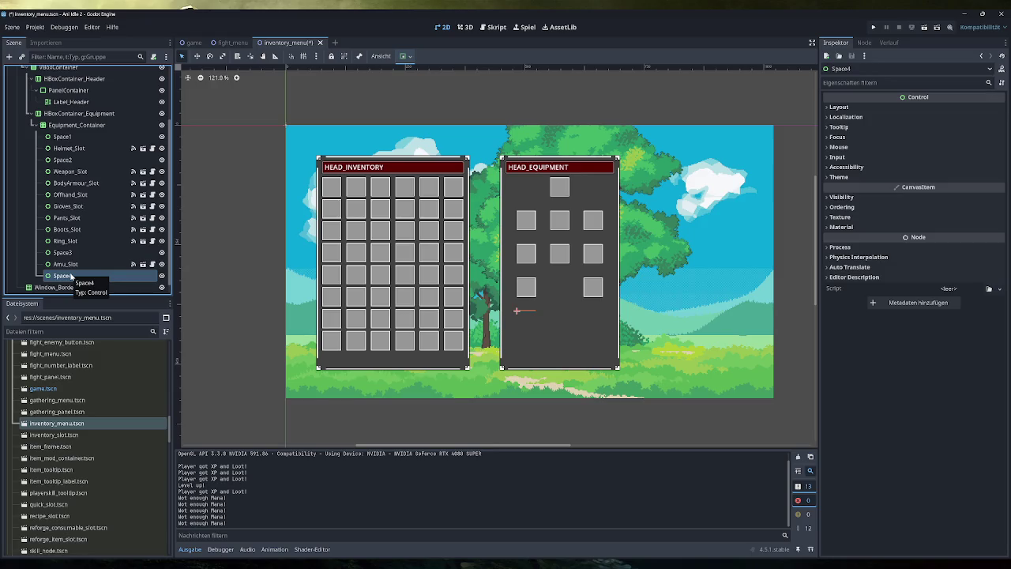
Compare the Layout properties of Space4 and Space3 in the Inspector.
click(875, 107)
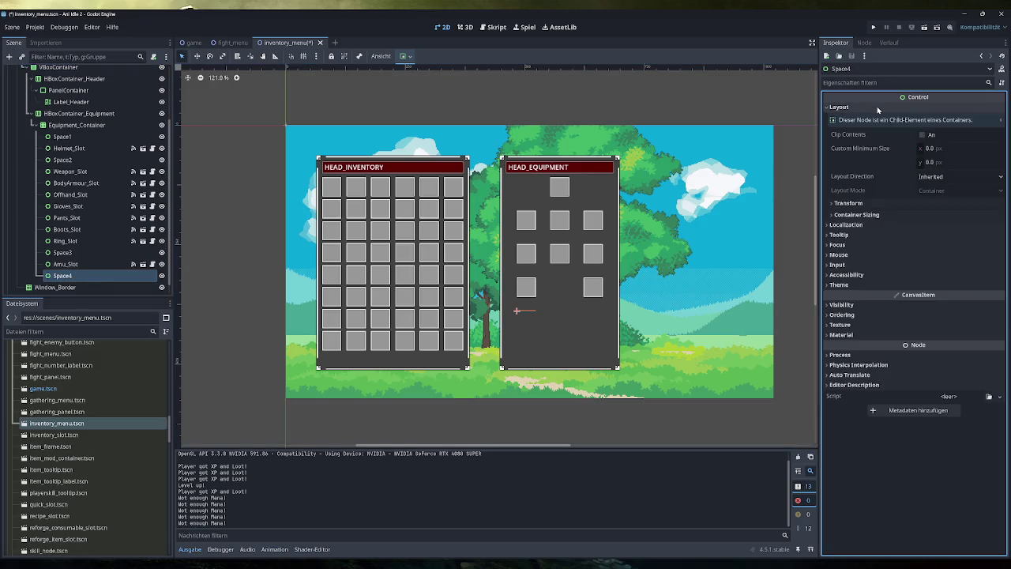
click(62, 252)
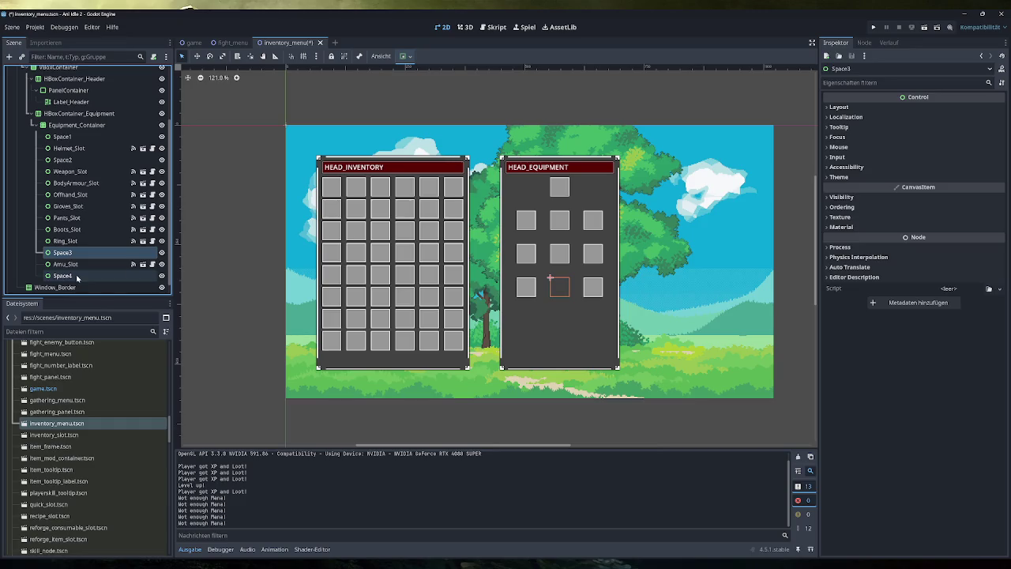
click(868, 108)
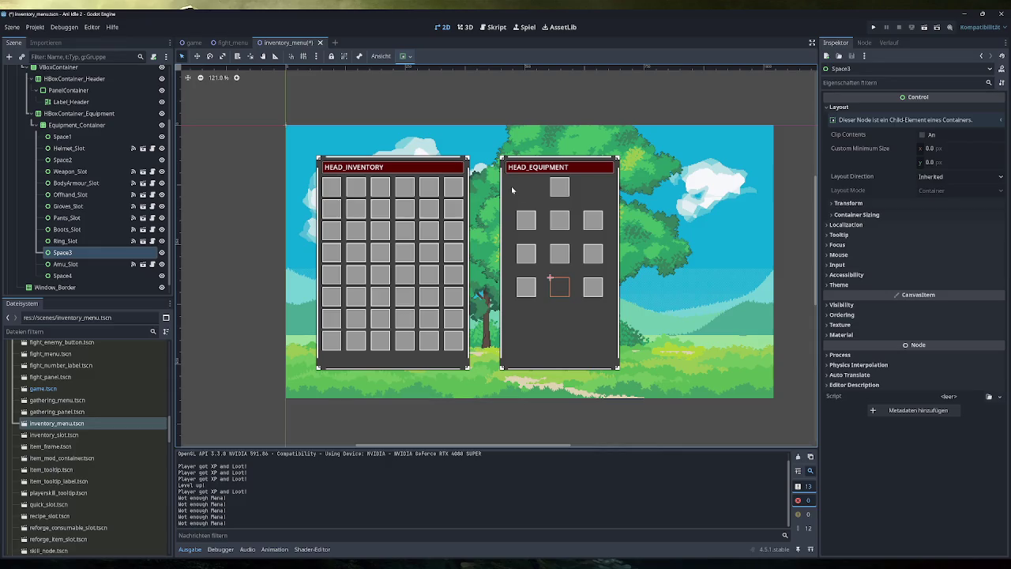
Set Space4's Transform Size height to 0, checking Space3's size values for reference.
click(895, 204)
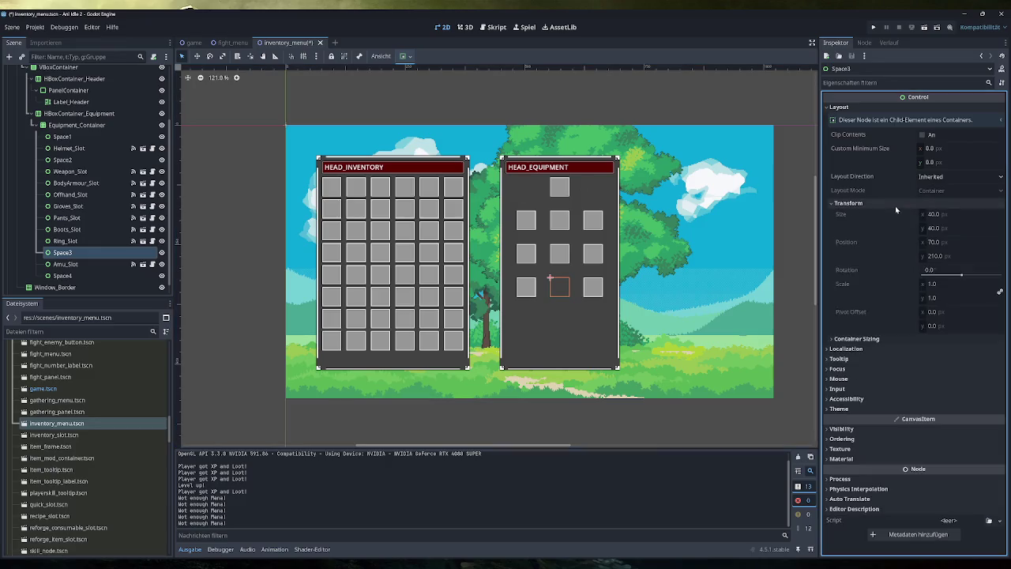
click(939, 217)
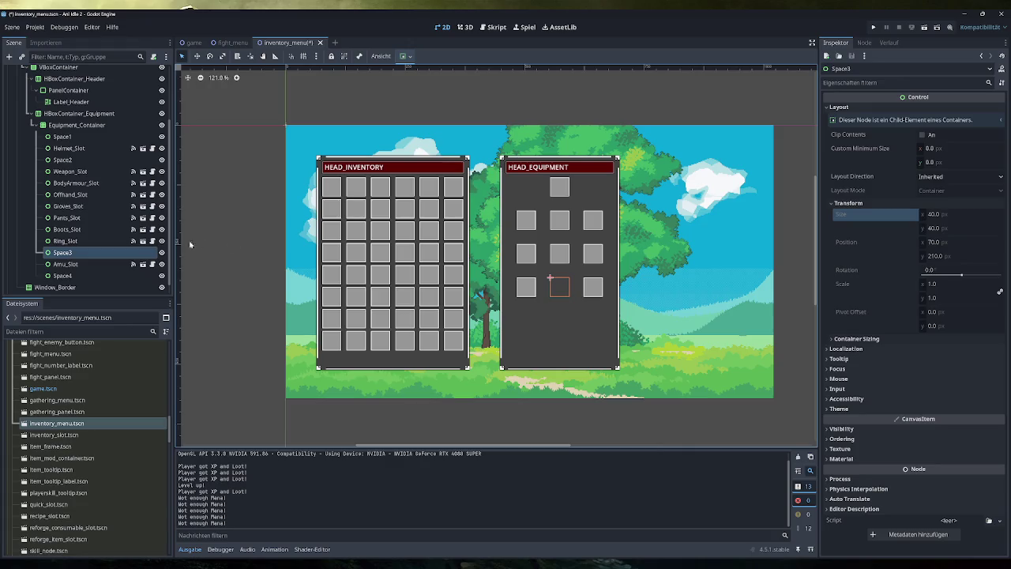
click(91, 275)
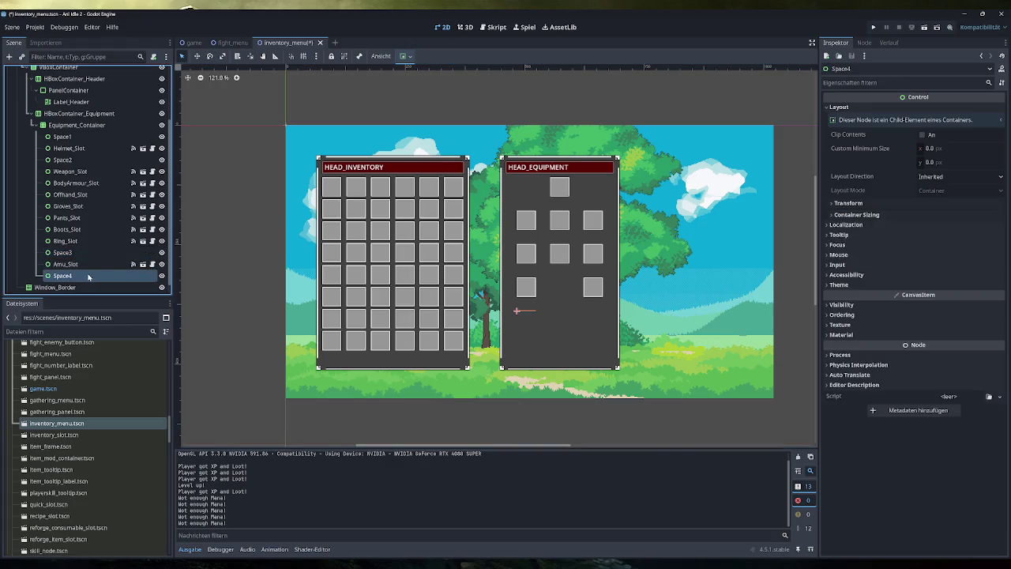
click(934, 229)
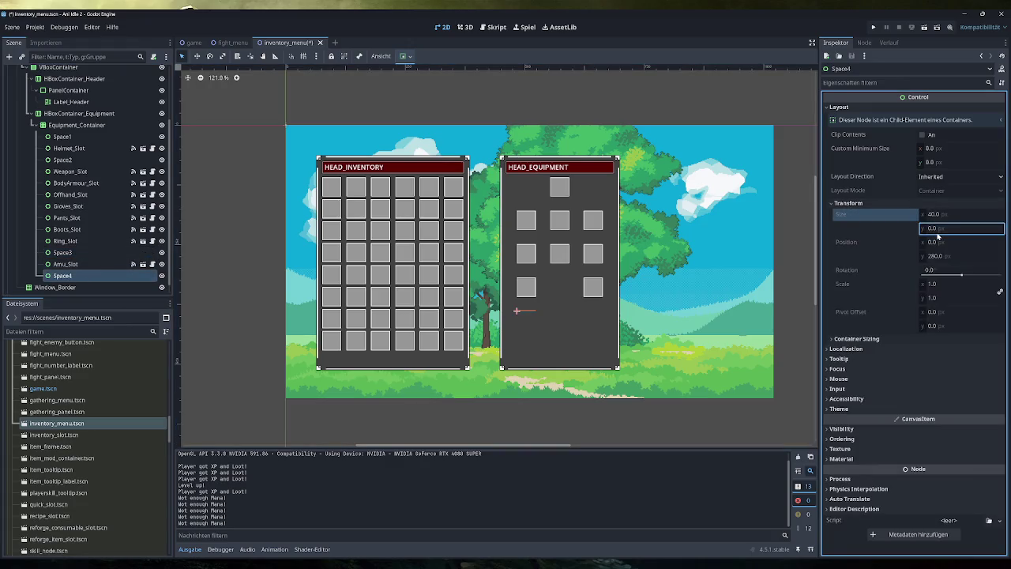
key(Return)
Compare Space3 and Space4, then duplicate Space3 to add the Space5 and Space6 spacers.
click(83, 252)
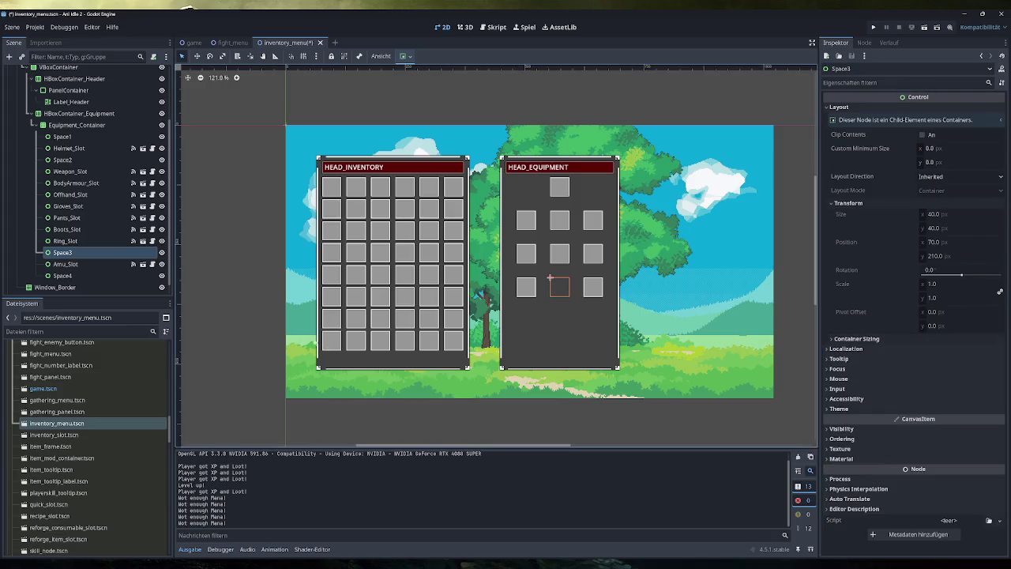
click(82, 277)
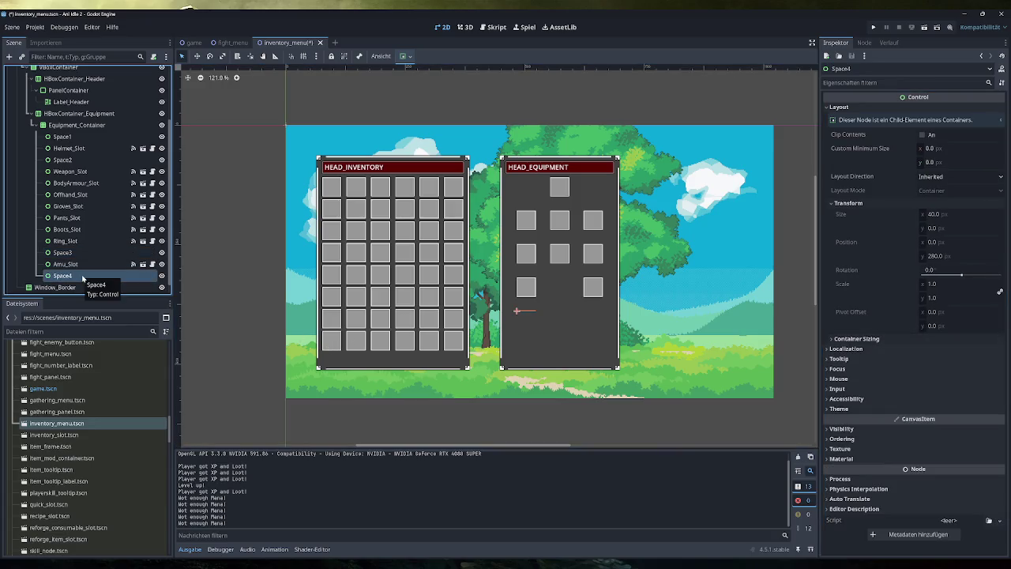
click(77, 254)
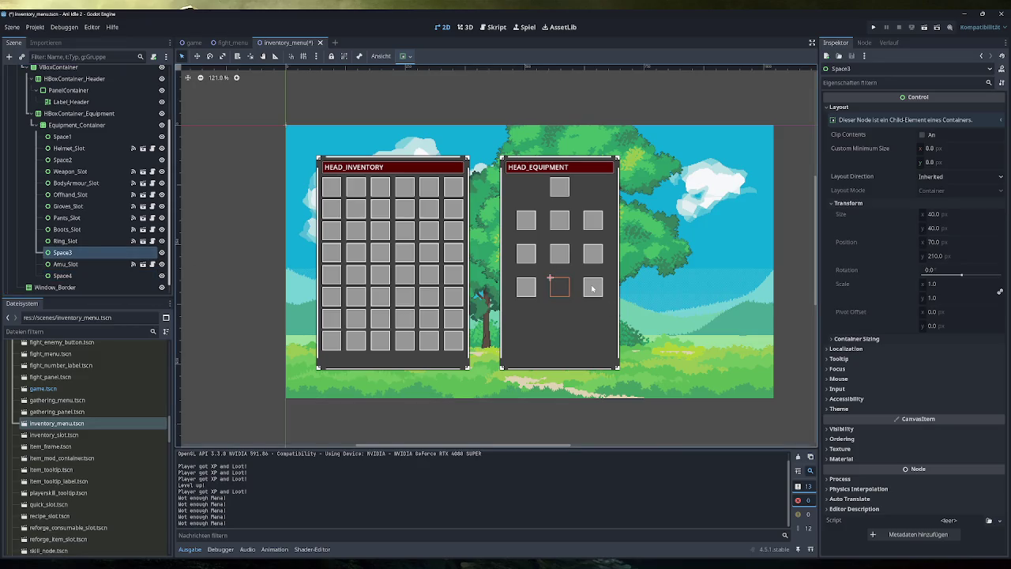
key(ctrl+d)
key(ctrl+d)
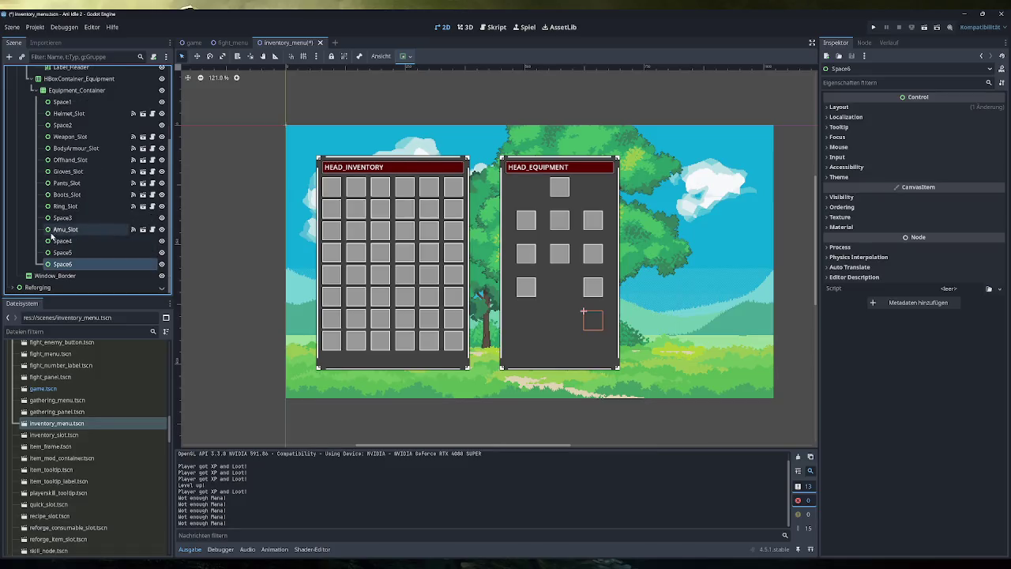
Duplicate Amu_Slot and drag the copy, Amu_Slot2, to the end of Equipment_Container.
click(81, 231)
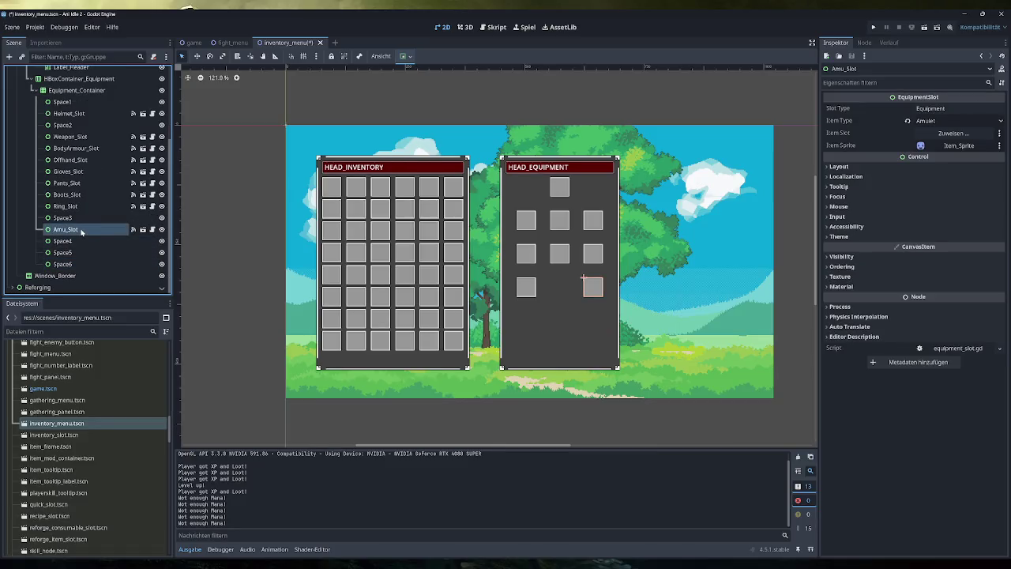
key(ctrl+d)
drag(79, 243, 73, 278)
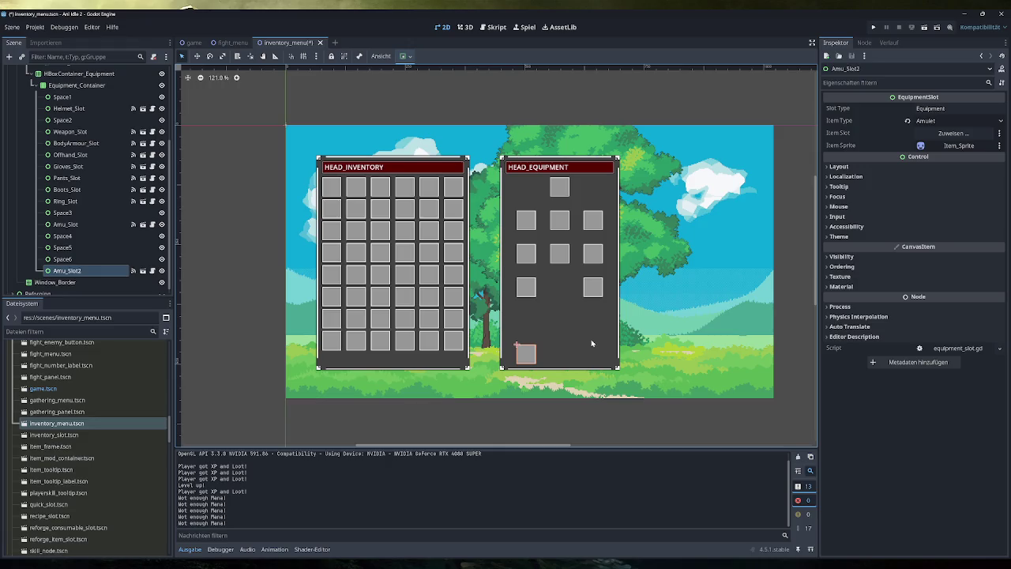
Rename Amu_Slot2 to Backpack_Slot and duplicate it.
double_click(78, 271)
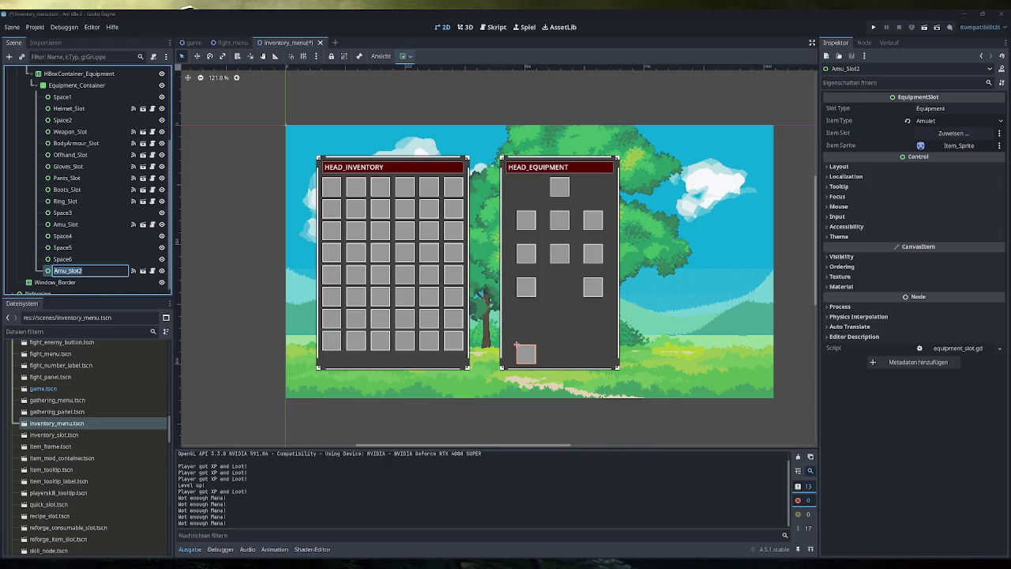
text(Backpack_Slot)
key(Return)
key(ctrl+d)
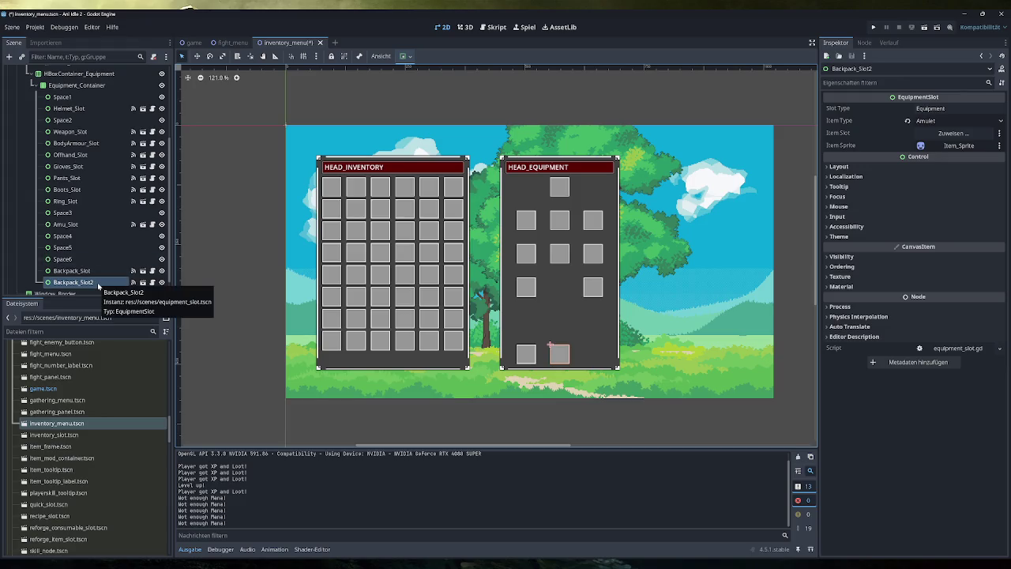
Duplicate Space6 as Space7 and drag it below Backpack_Slot.
click(93, 259)
key(ctrl+d)
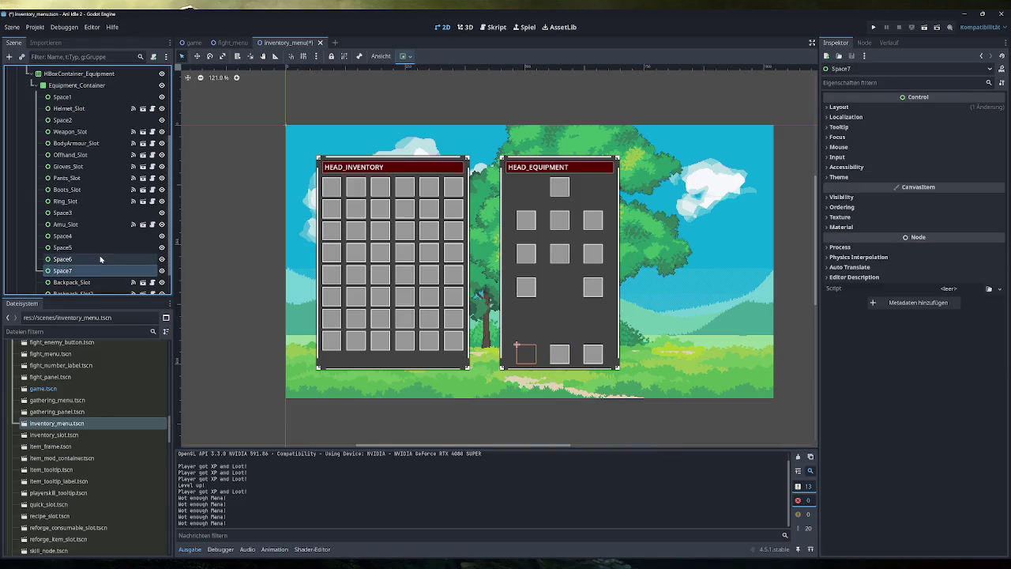
scroll(91, 271, down, 1)
drag(84, 243, 81, 259)
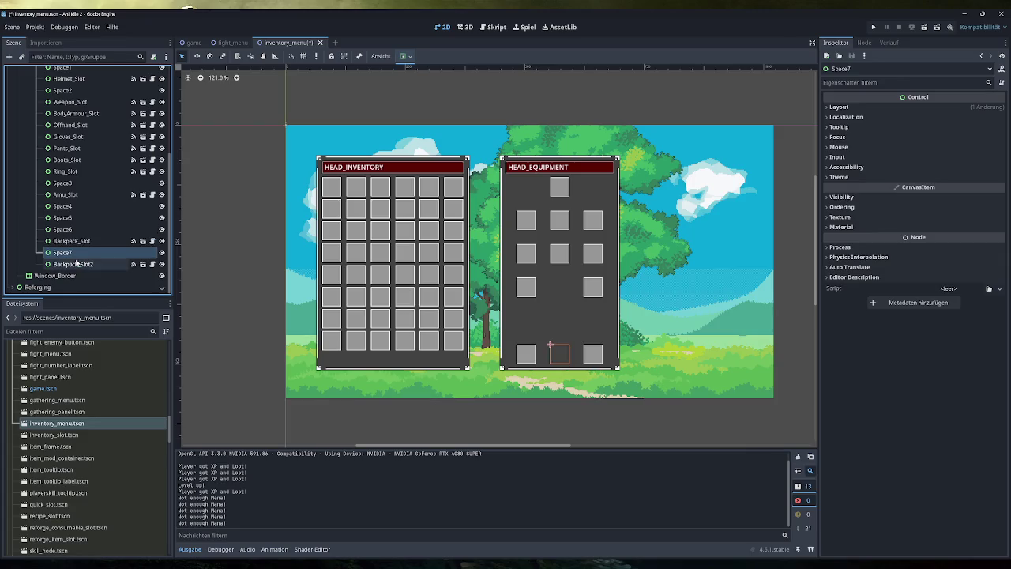
Rename the duplicate Backpack_Slot2 to Belt_Slot.
click(83, 265)
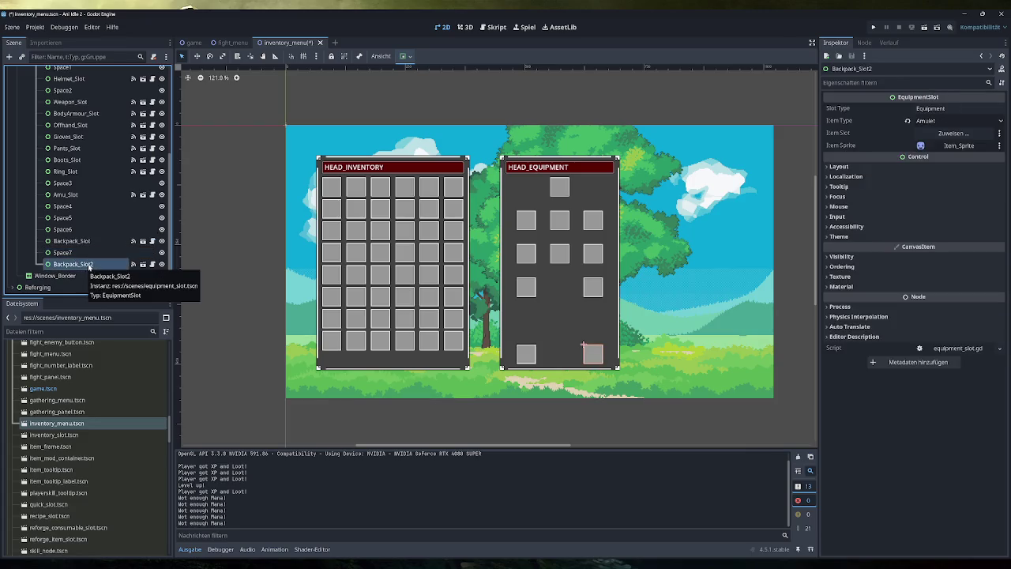
double_click(92, 268)
text(Belt_Slot)
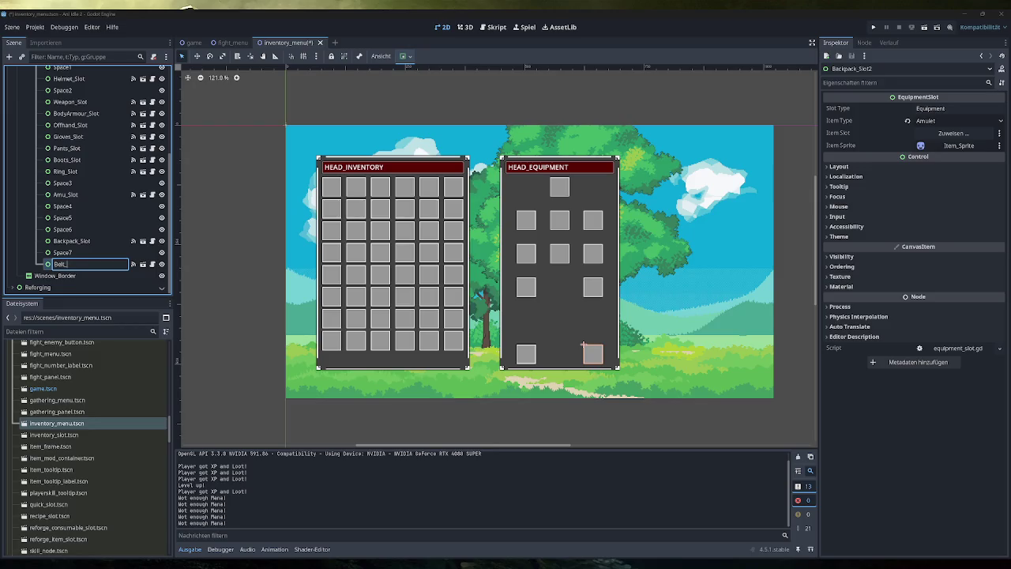
key(Return)
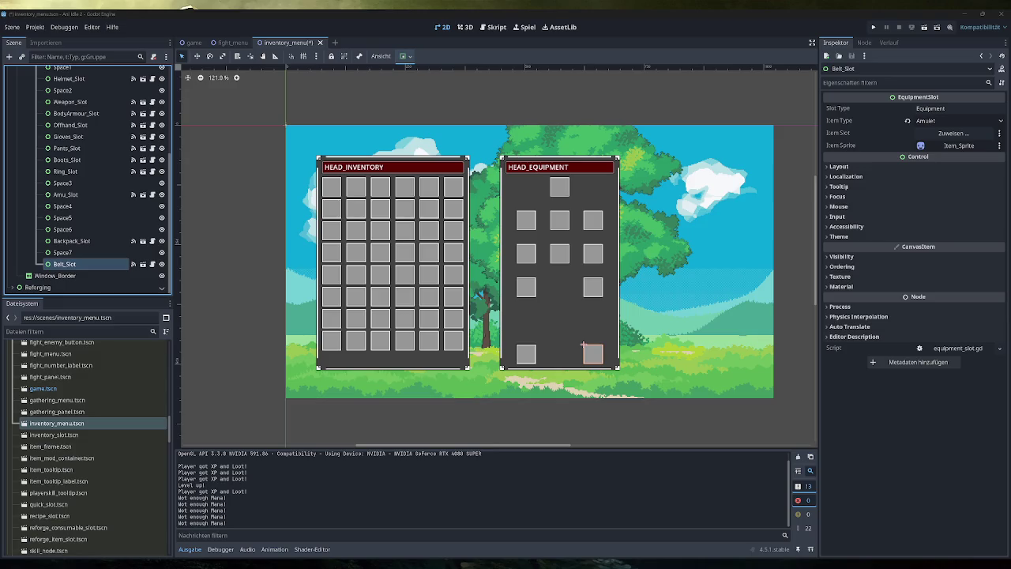
click(81, 248)
Save inventory_menu.tscn and open globals.gd at its ItemType enum.
click(81, 242)
key(ctrl+s)
click(496, 27)
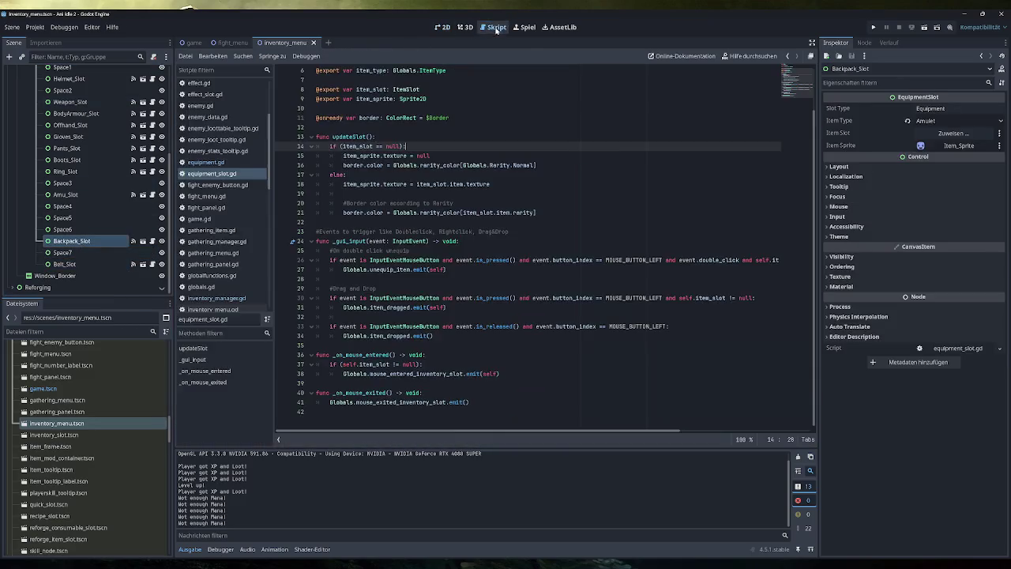
click(223, 288)
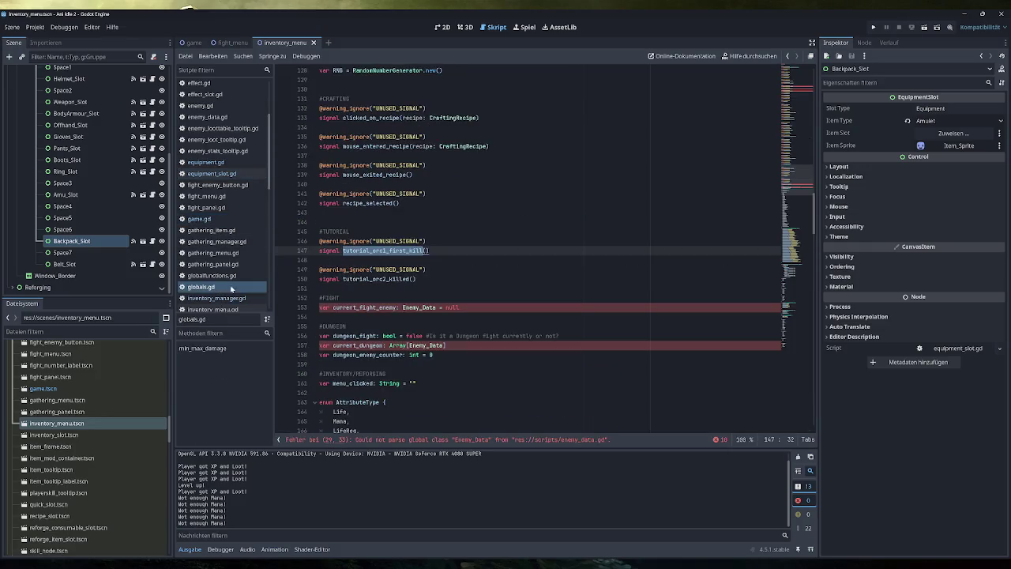
scroll(529, 249, down, 2)
scroll(545, 249, down, 3)
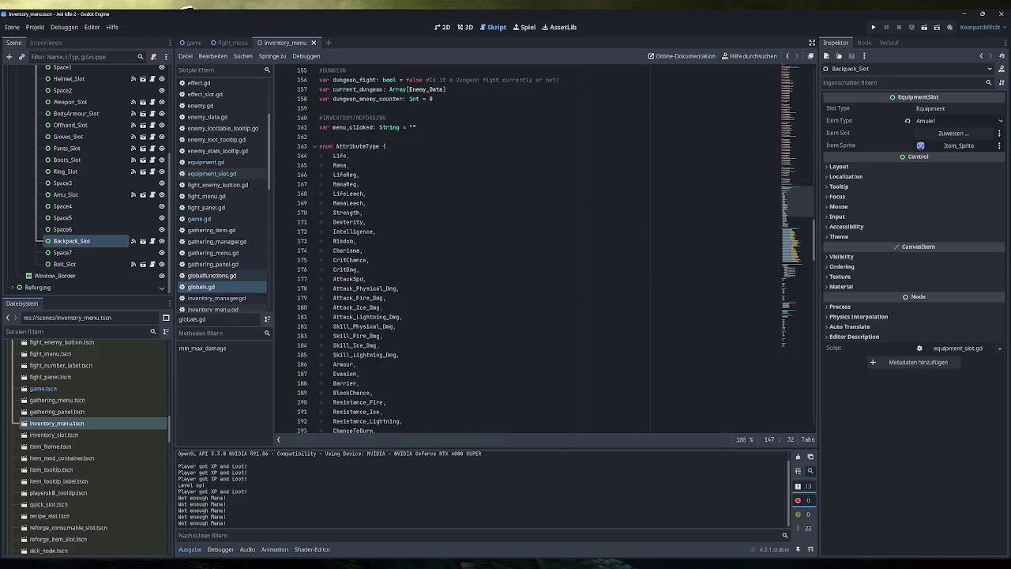
scroll(544, 249, down, 20)
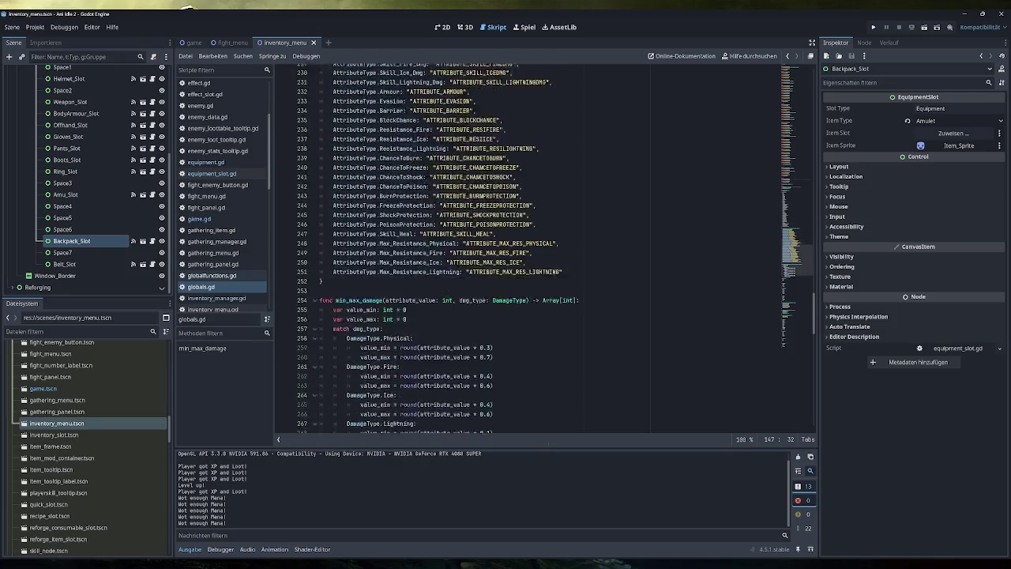
scroll(545, 248, down, 14)
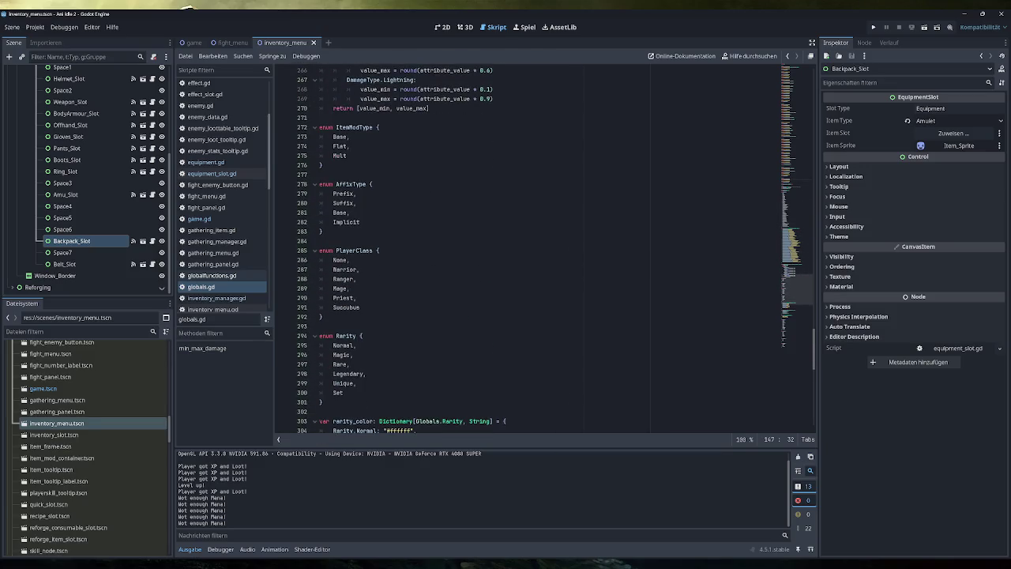
scroll(545, 249, down, 2)
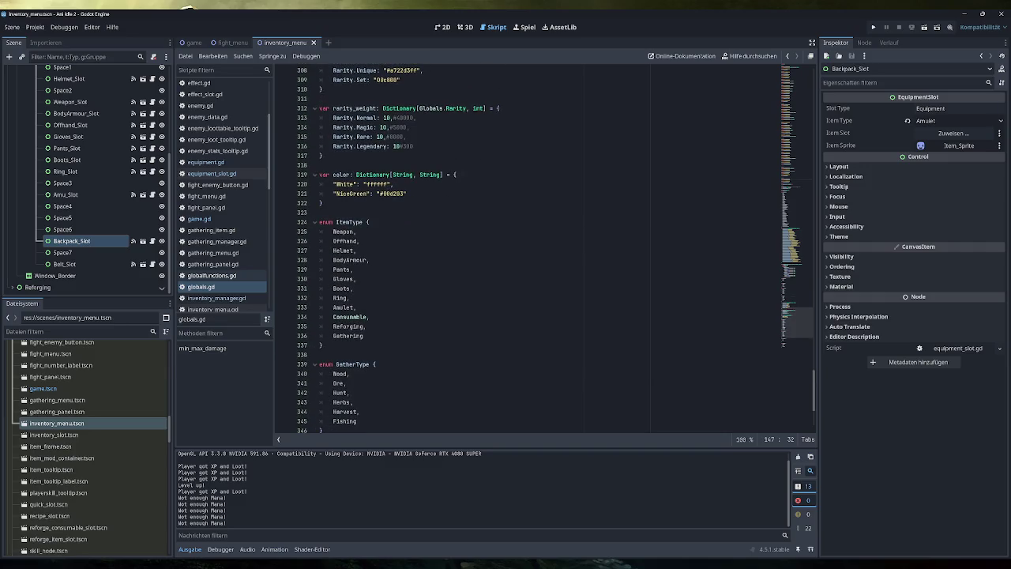
Add Backpack and Belt entries after Gathering in the ItemType enum and save globals.gd.
click(356, 307)
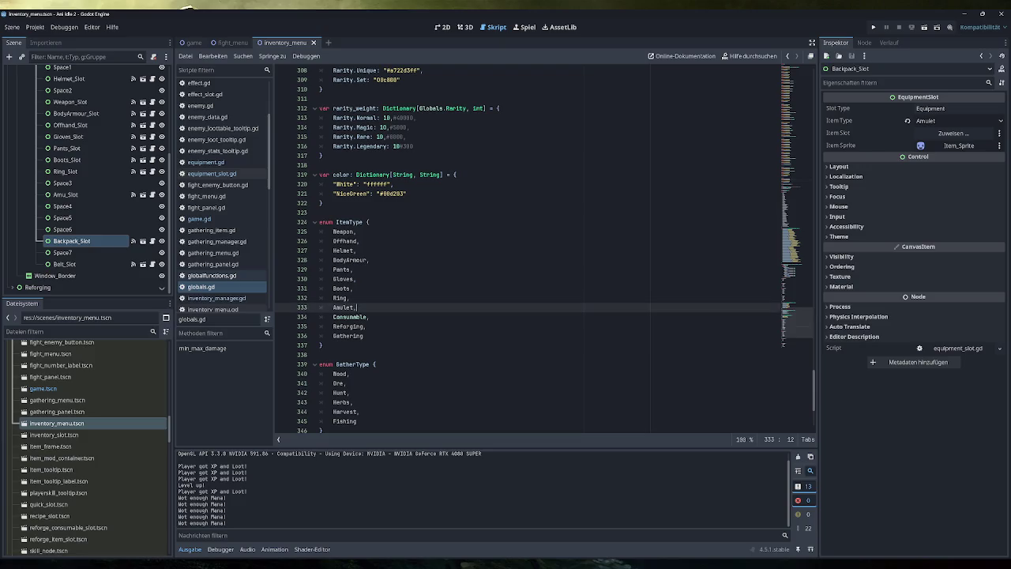
key(Down)
key(Down)
key(Down)
key(End)
text(,)
key(Return)
text(Backpack,)
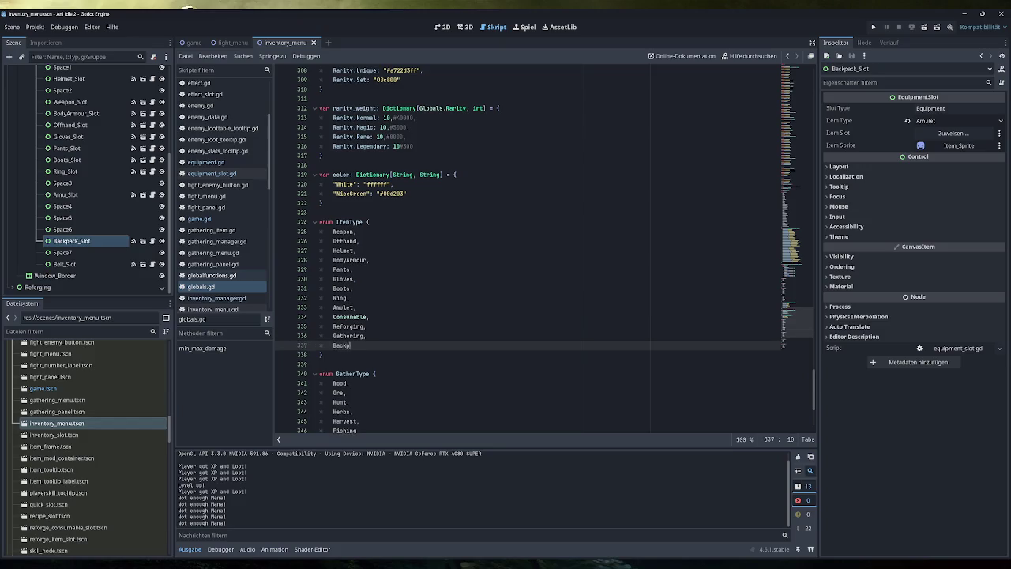
key(Return)
text(Belt)
scroll(530, 249, down, 5)
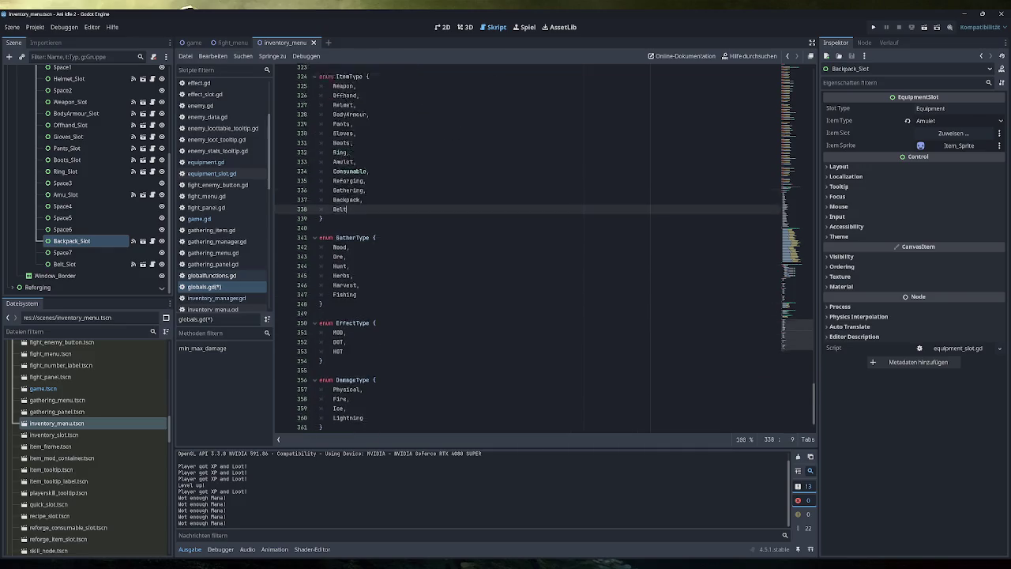
scroll(529, 249, up, 2)
key(ctrl+s)
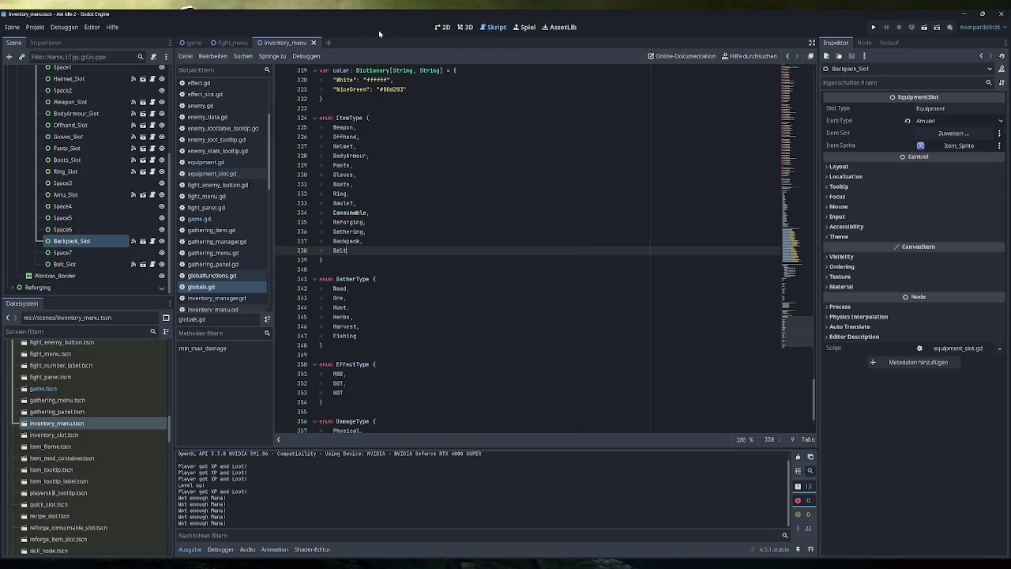
Reload the current project and confirm Backpack_Slot's Item Type list now offers Backpack and Belt.
click(441, 27)
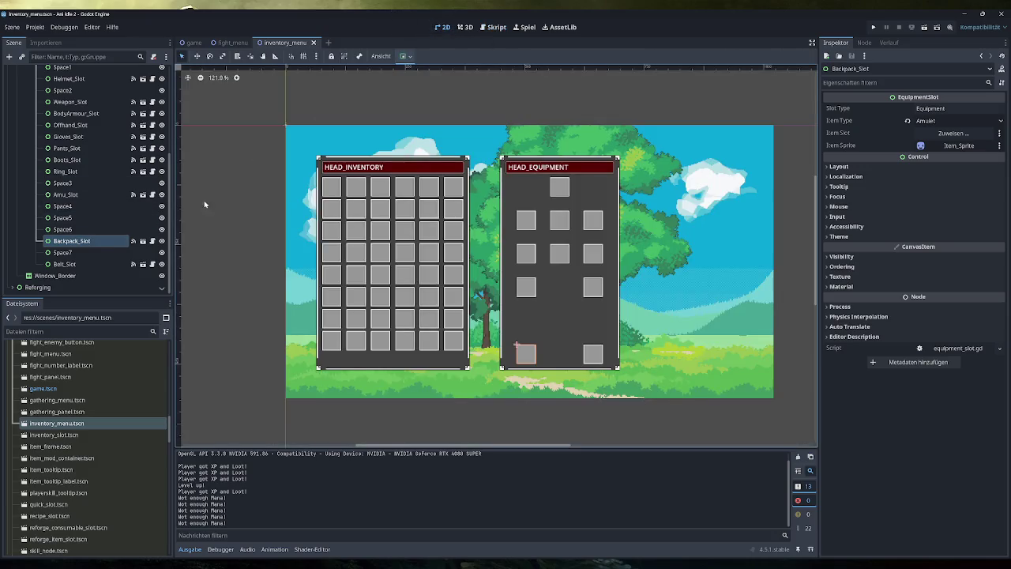
click(979, 121)
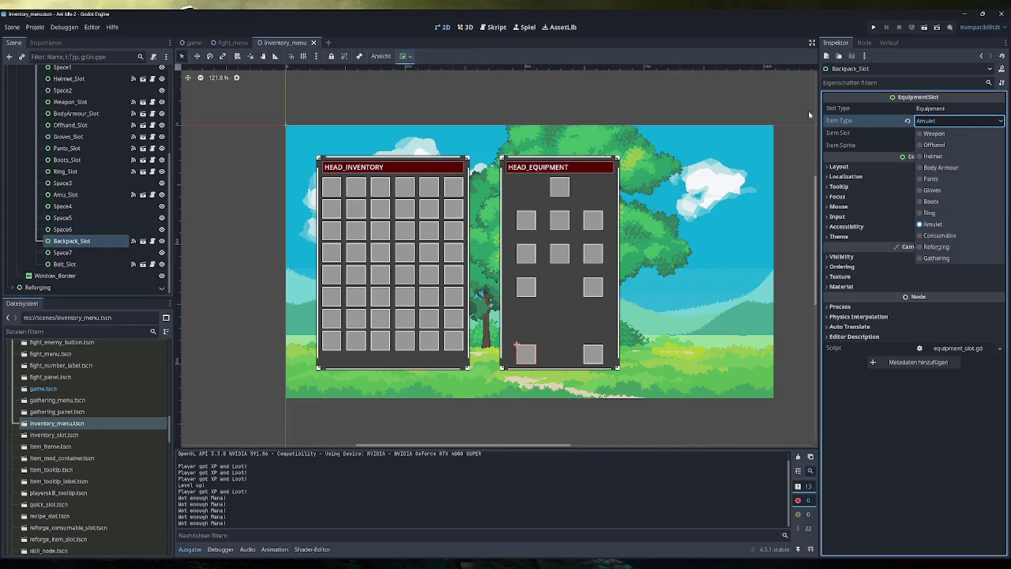
click(37, 21)
click(35, 27)
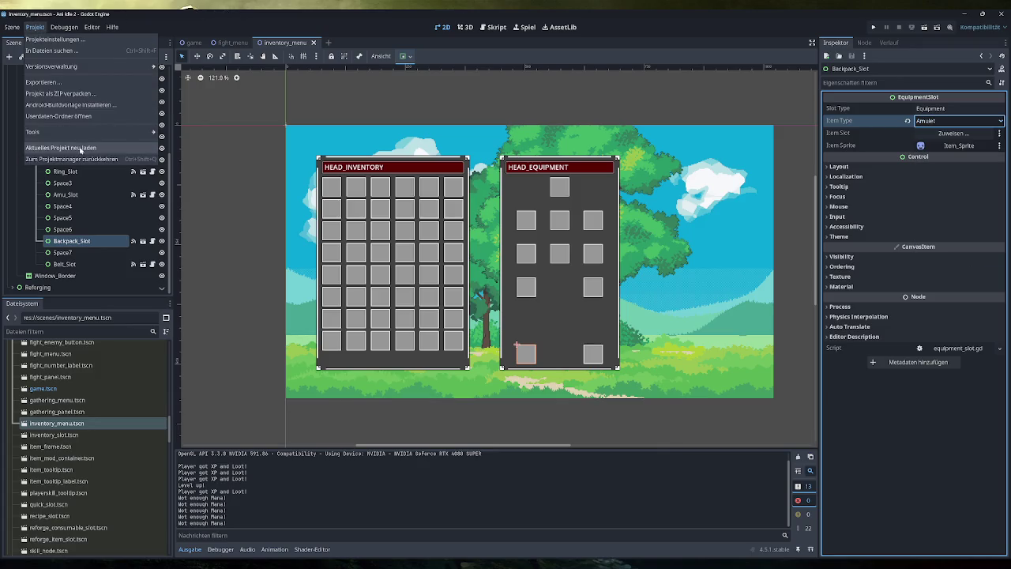
click(83, 154)
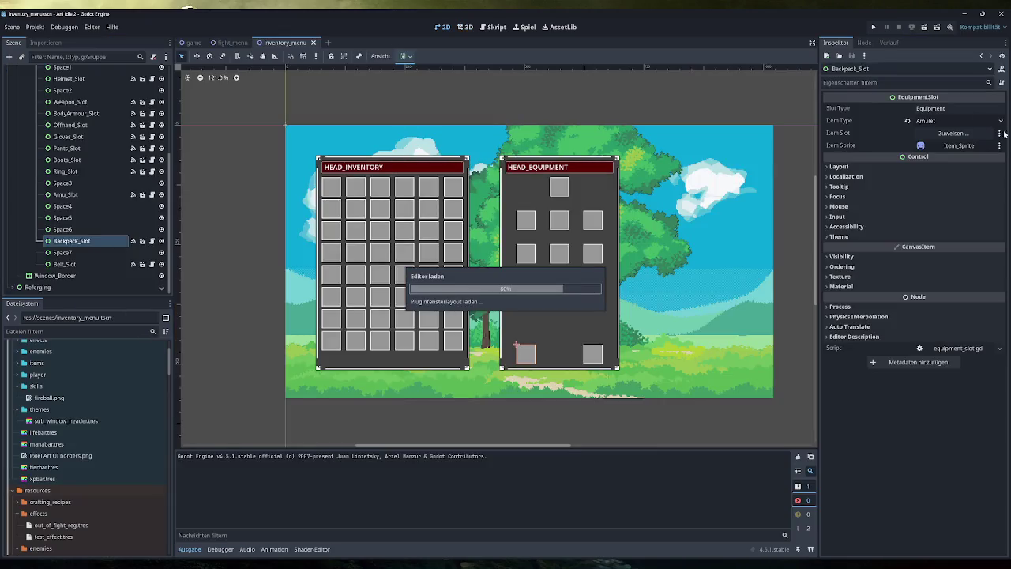
click(958, 120)
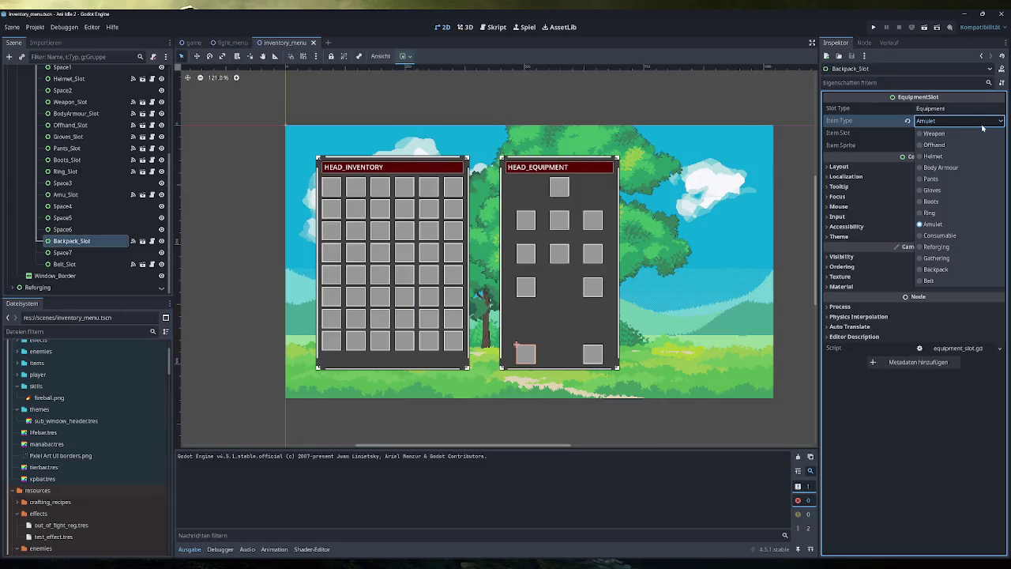
Assign item type Backpack to Backpack_Slot and Belt to Belt_Slot, then save inventory_menu.tscn.
click(936, 269)
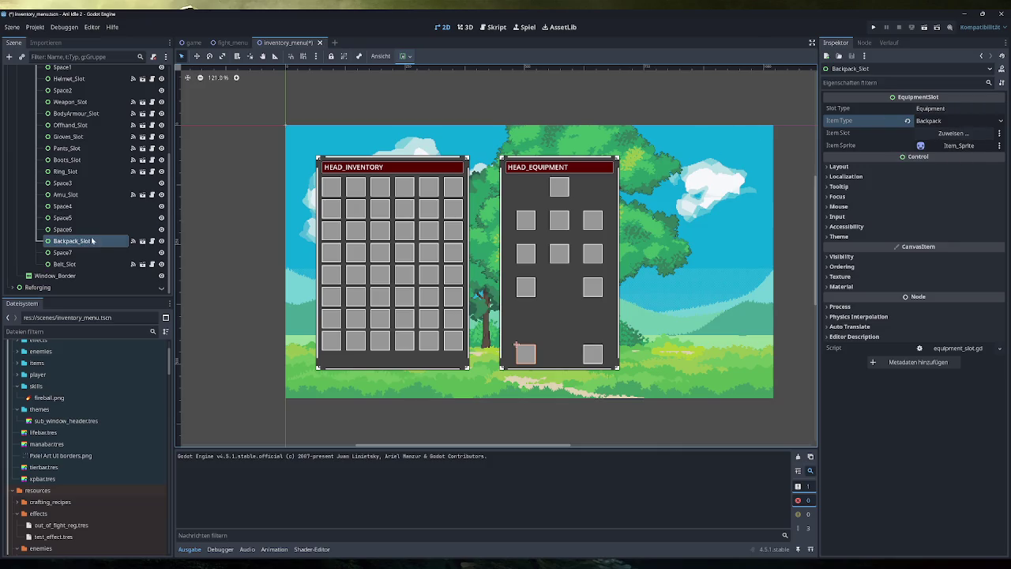
click(82, 266)
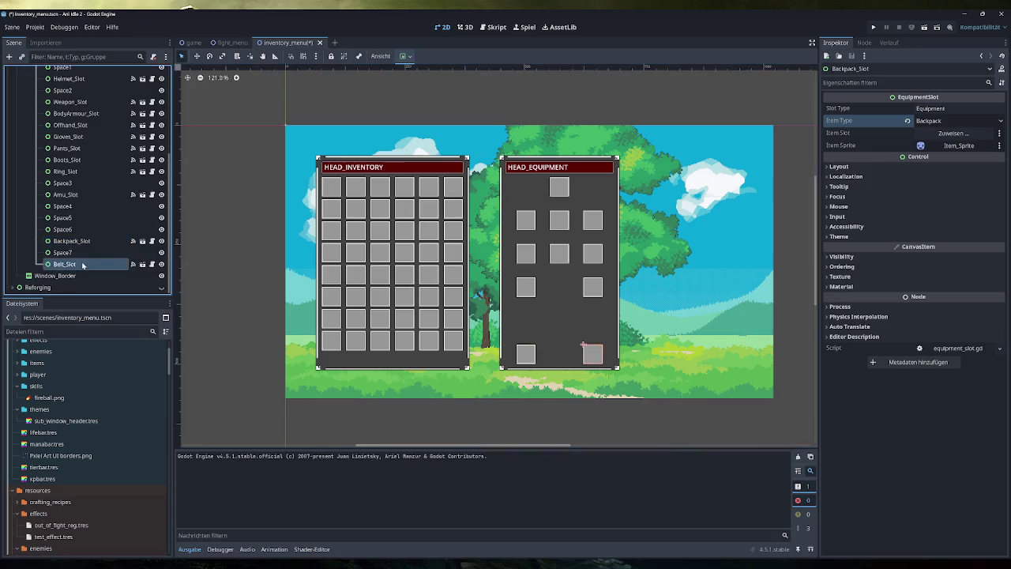
click(955, 120)
click(959, 278)
key(ctrl+s)
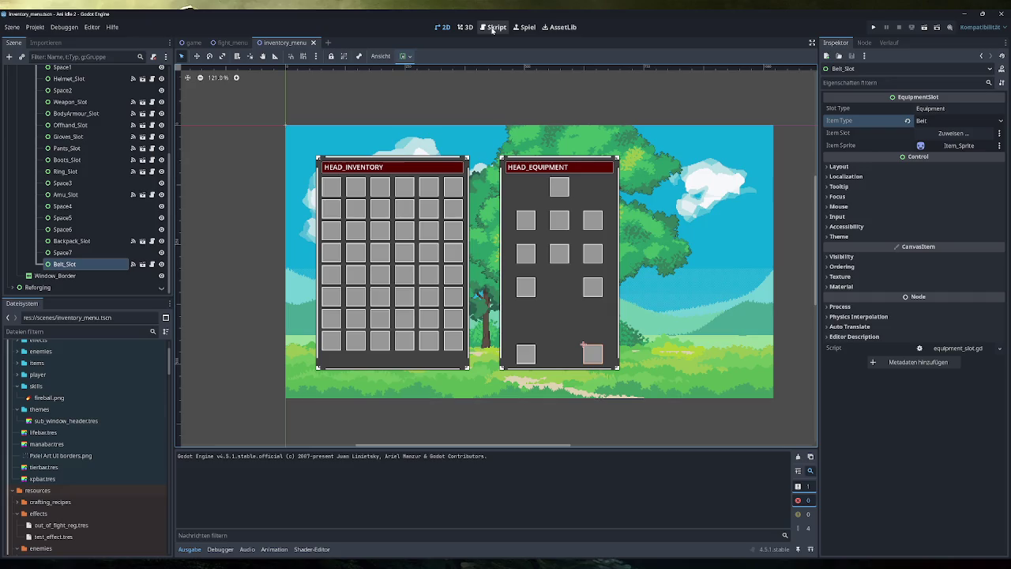
Open inventory_manager.gd from the script list.
click(493, 29)
scroll(225, 175, down, 5)
scroll(226, 175, down, 3)
click(225, 154)
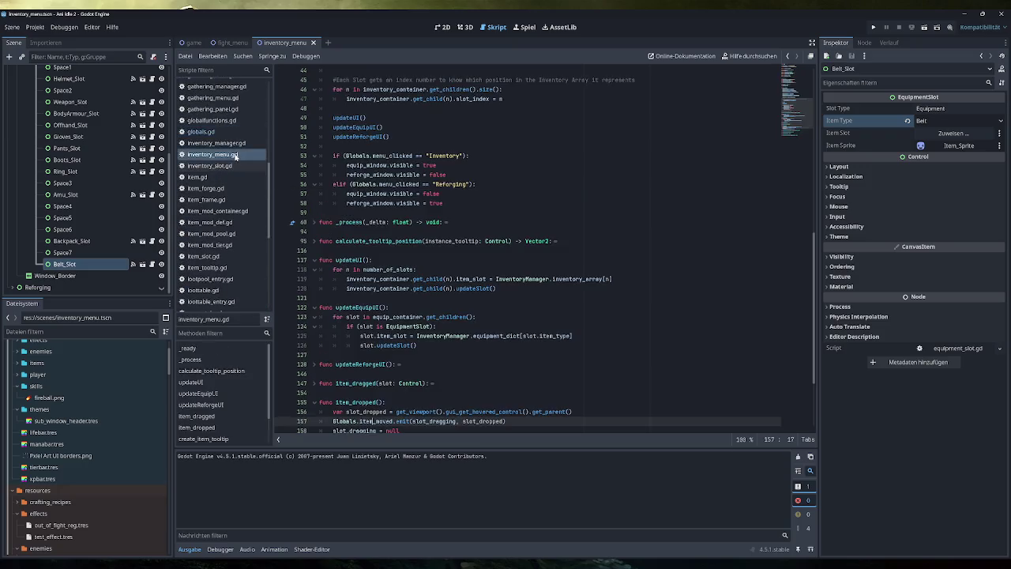
scroll(806, 91, up, 15)
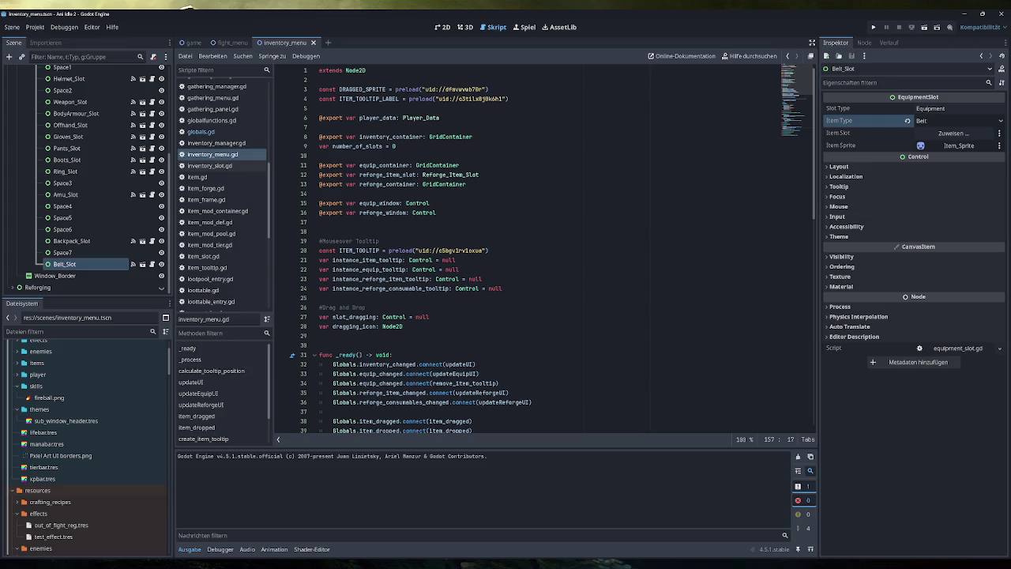
click(201, 132)
click(221, 143)
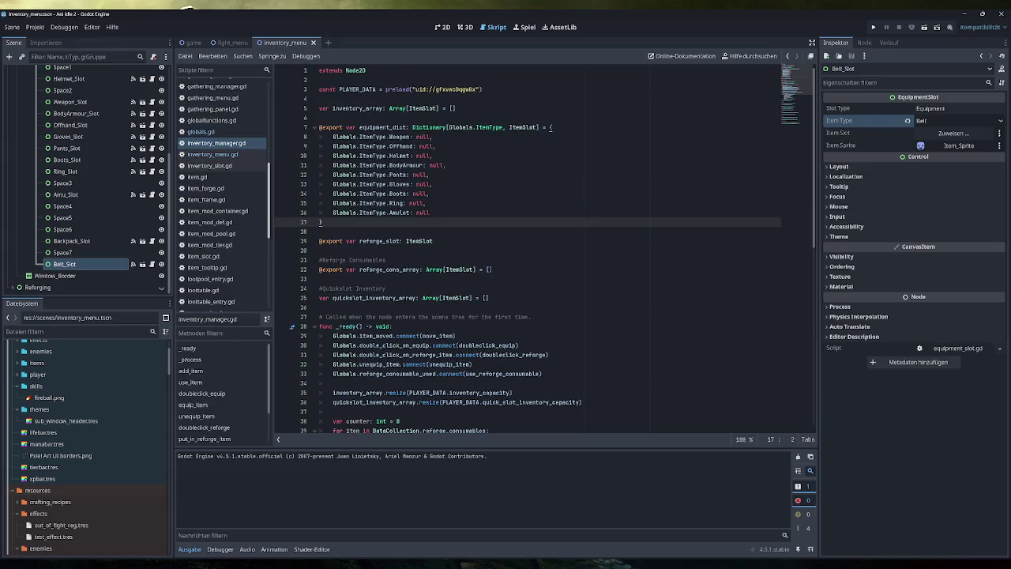
Copy the Amulet entry in equipment_dict twice, adding separating commas.
key(Return)
key(Return)
key(Up)
key(Up)
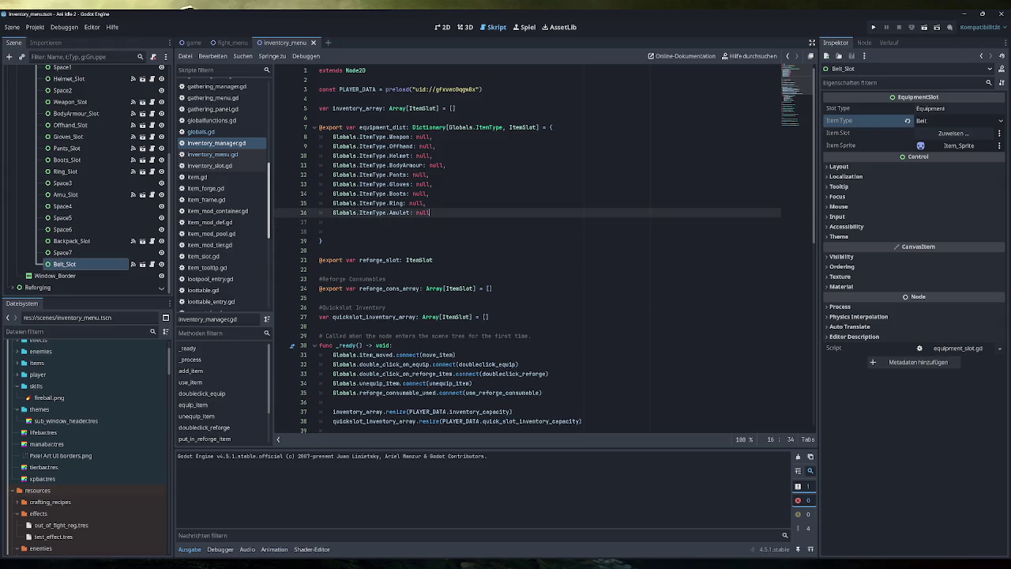
text(,)
key(Left)
key(shift+Home)
key(ctrl+c)
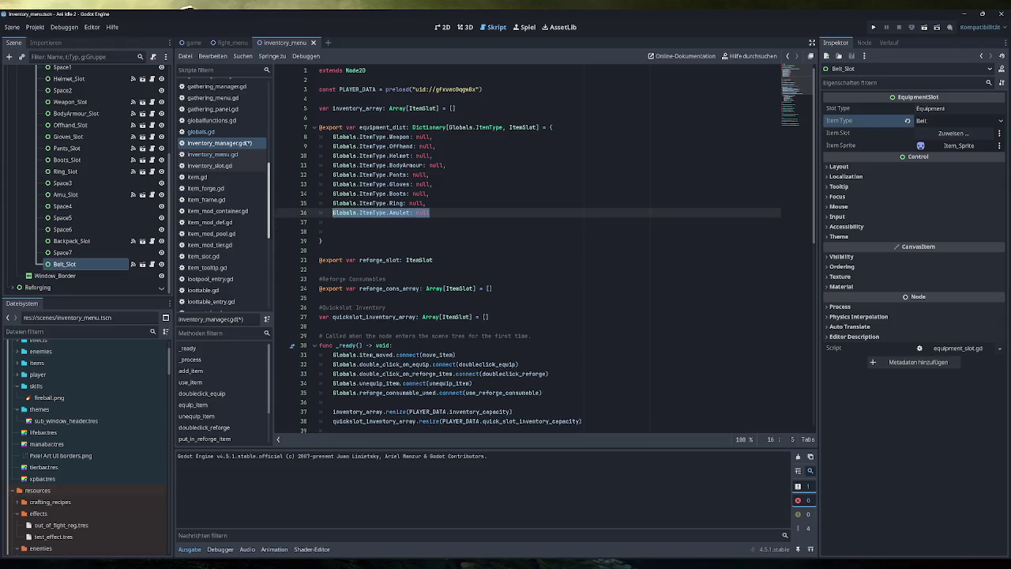
key(Down)
key(ctrl+v)
text(,)
key(Escape)
key(Down)
key(ctrl+v)
Rename the copied entries to Backpack and Belt and save inventory_manager.gd.
double_click(400, 222)
text(Backpack)
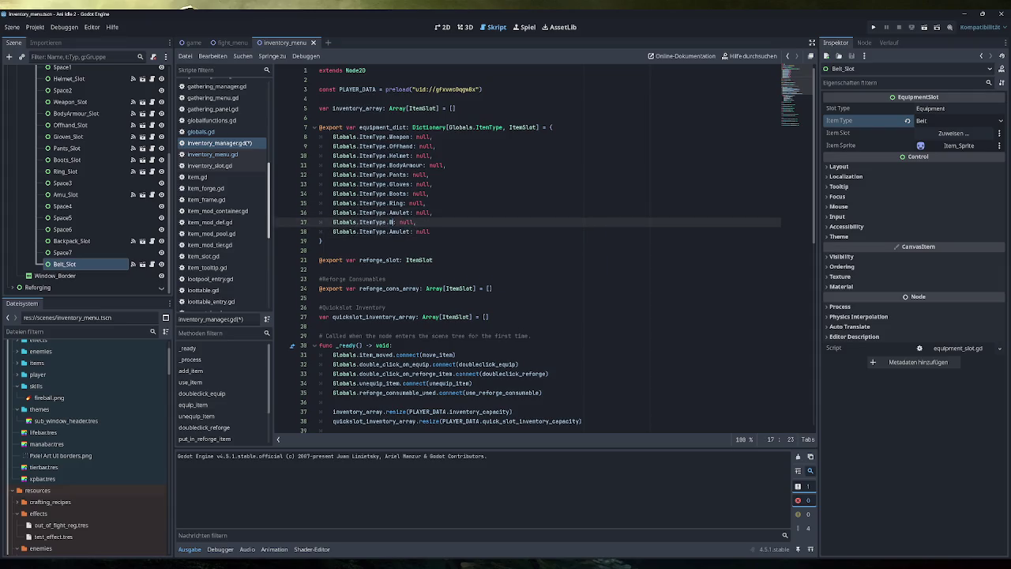
double_click(399, 231)
text(Belt)
key(End)
key(ctrl+s)
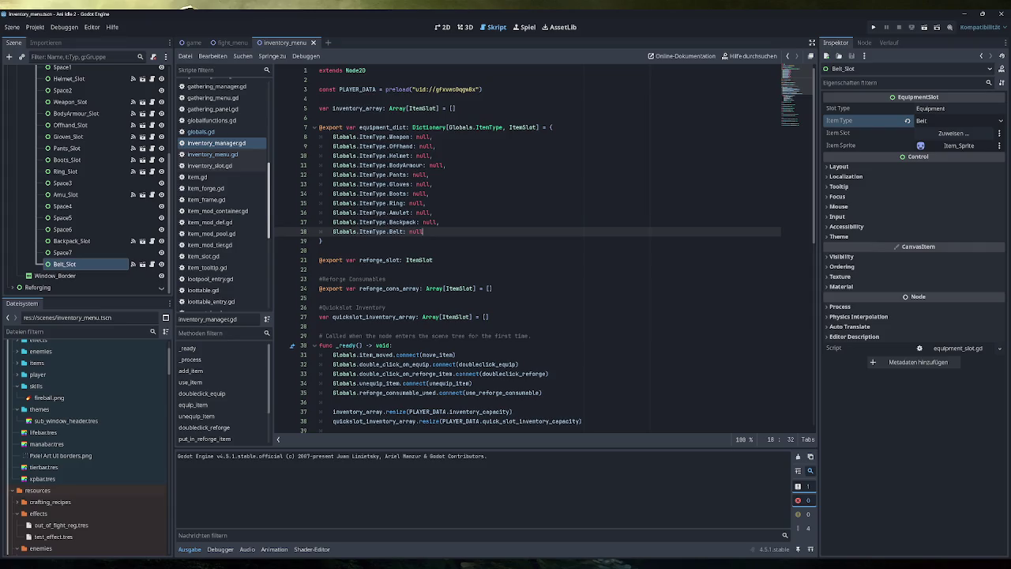
scroll(222, 198, down, 5)
Open player_data.gd, locate the inventory_capacity line, and test-run the game once.
click(232, 204)
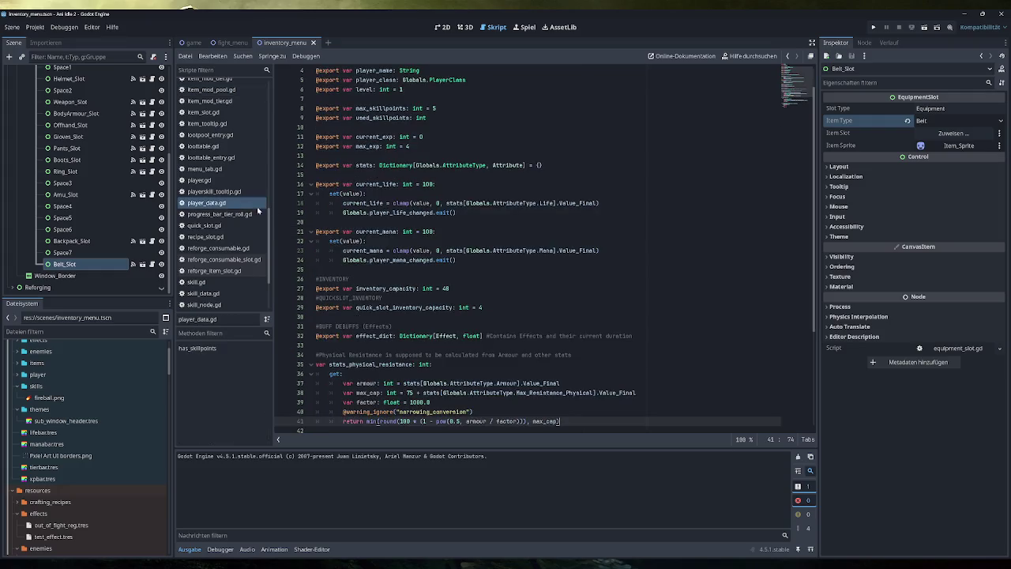
scroll(545, 251, down, 2)
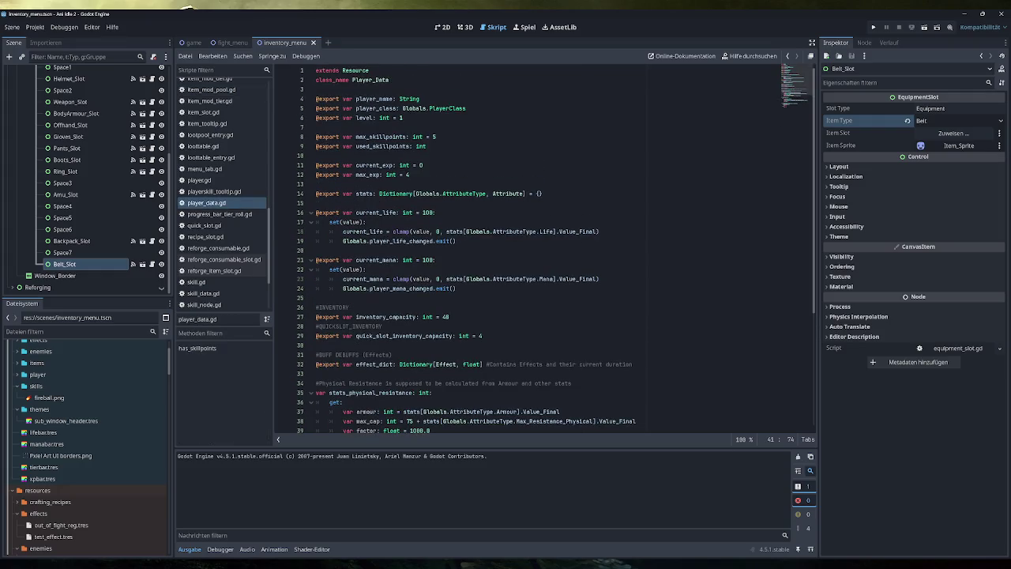
drag(448, 232, 316, 231)
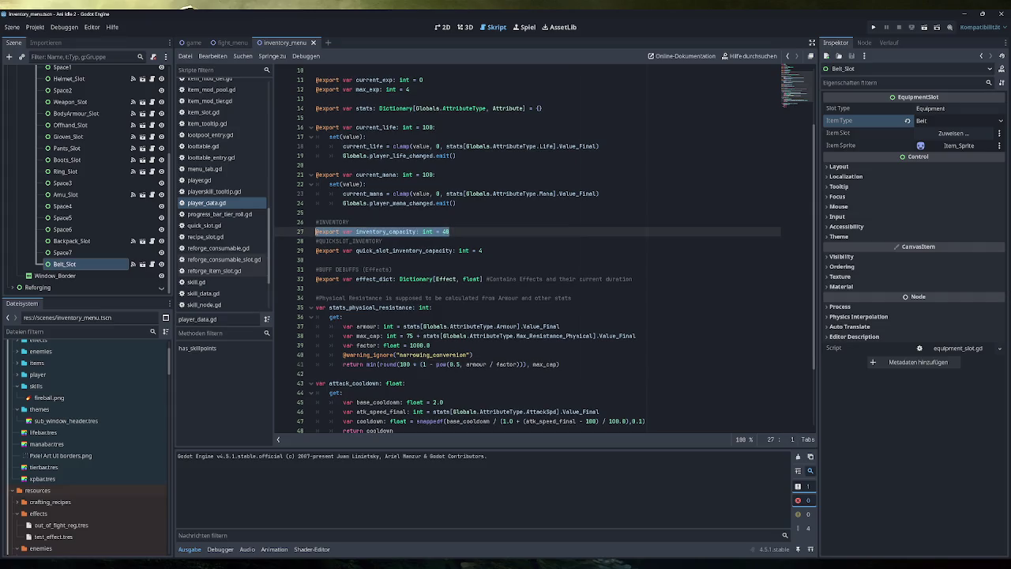
click(450, 231)
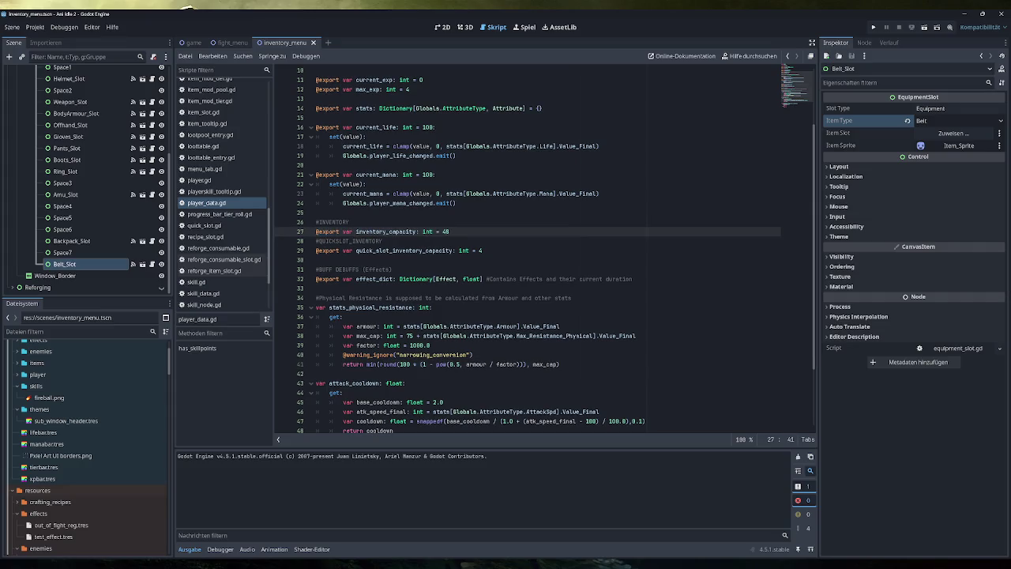
key(F5)
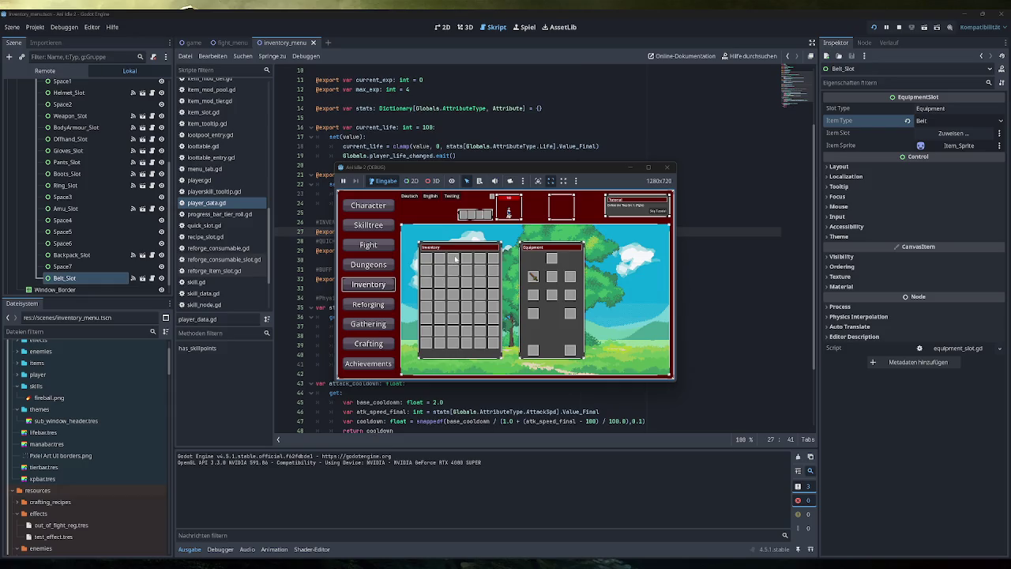
click(667, 167)
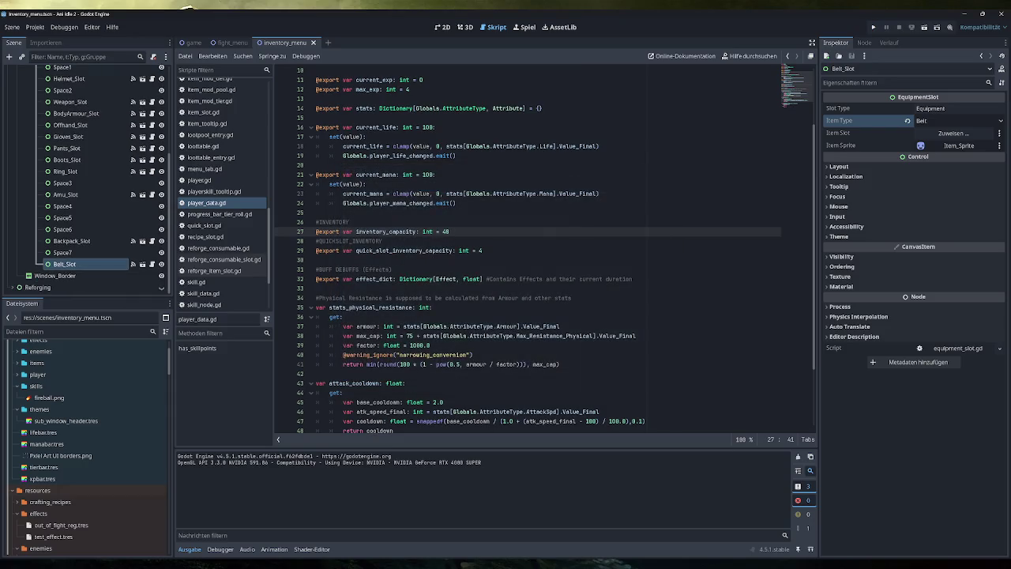
Change inventory_capacity to 12 and test the game's Inventory screen.
key(BackSpace)
key(BackSpace)
text(12)
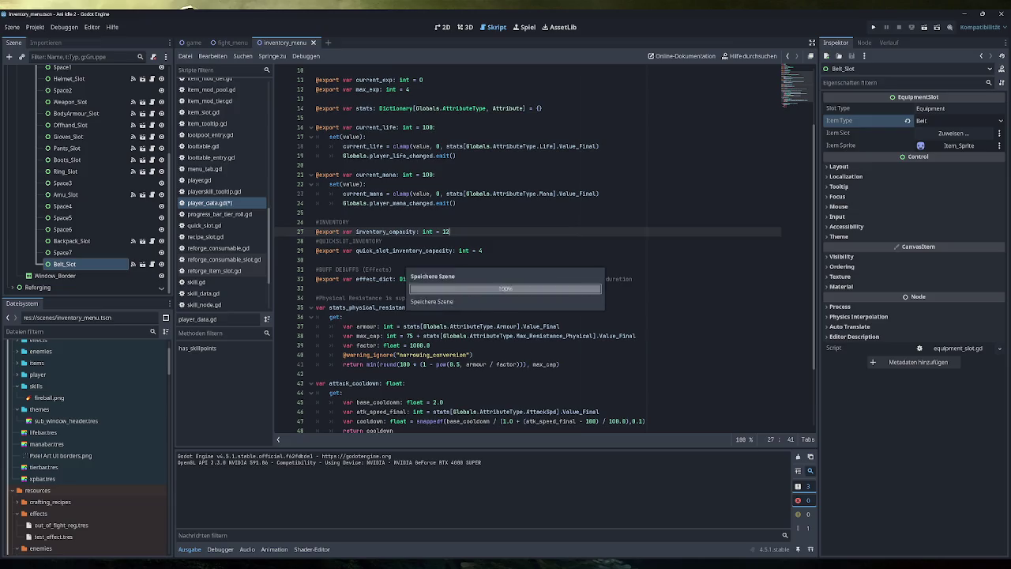
key(F5)
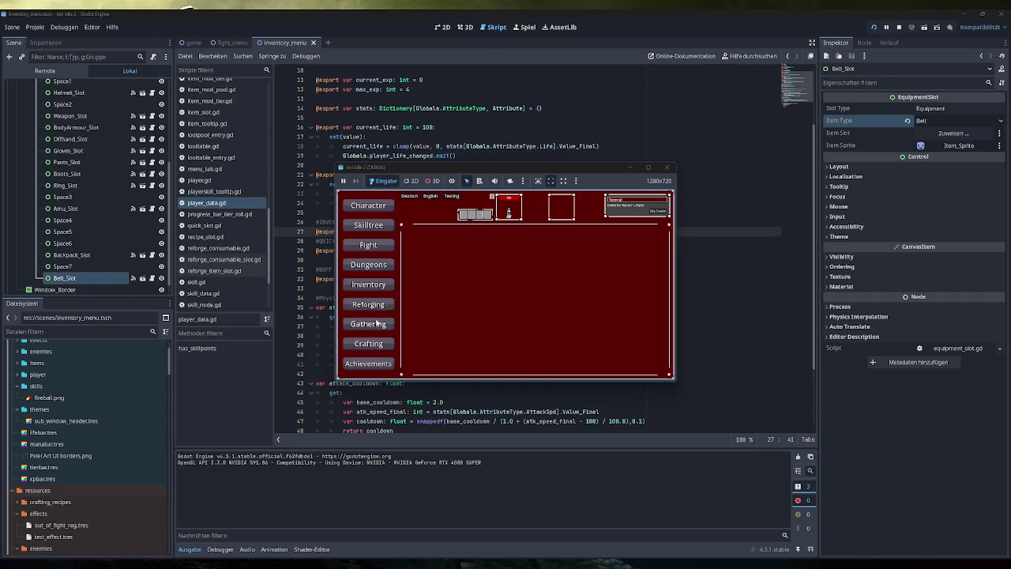
click(387, 291)
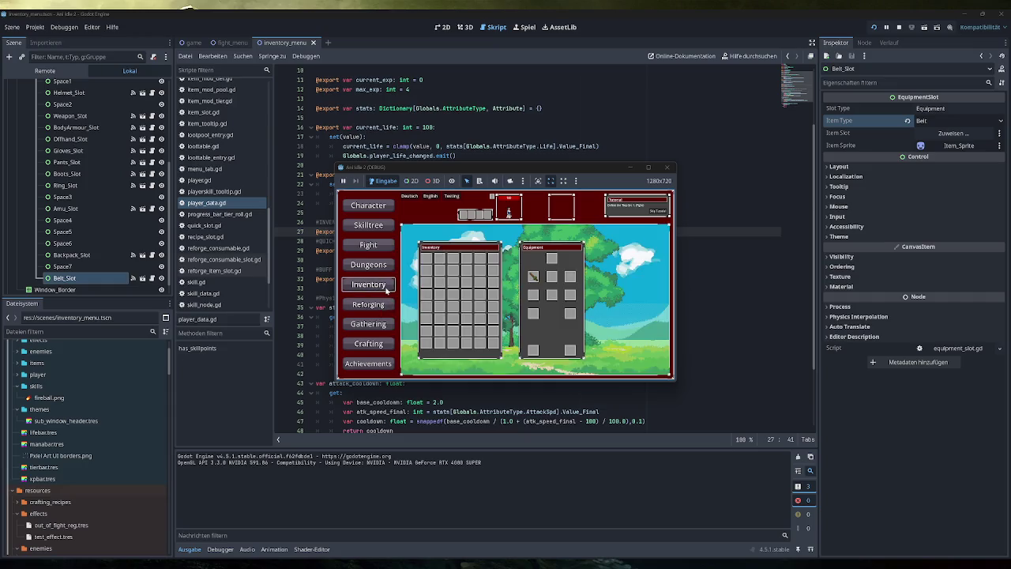
click(668, 169)
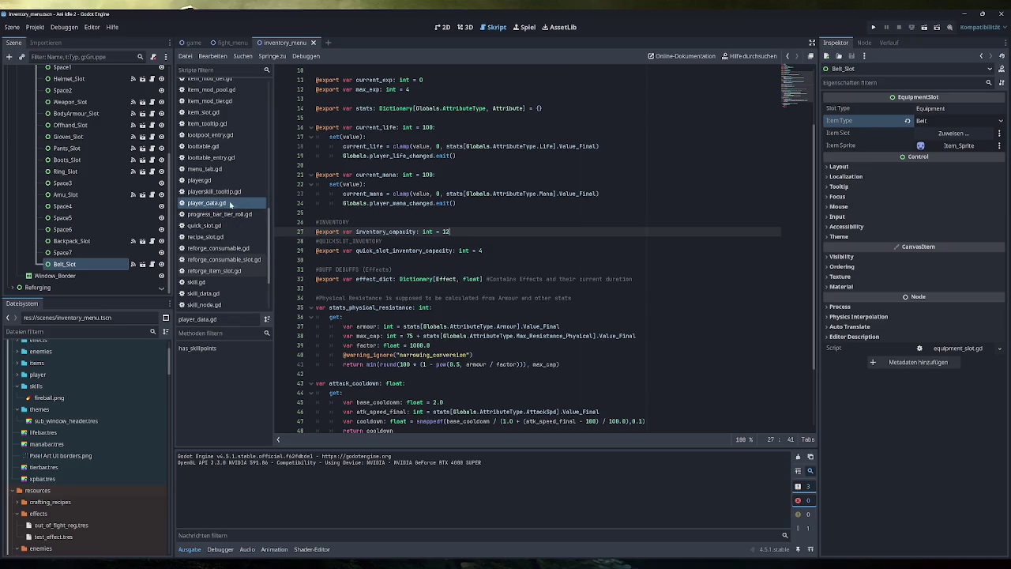
Open inventory_menu.gd and inspect the number_of_slots assignment on line 43.
scroll(225, 191, up, 3)
scroll(229, 143, up, 3)
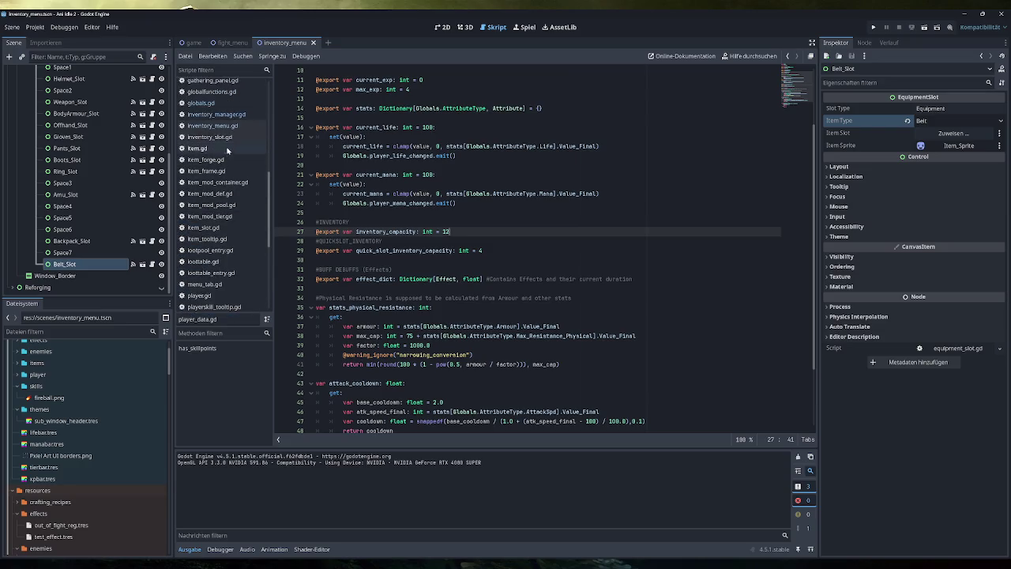
click(225, 124)
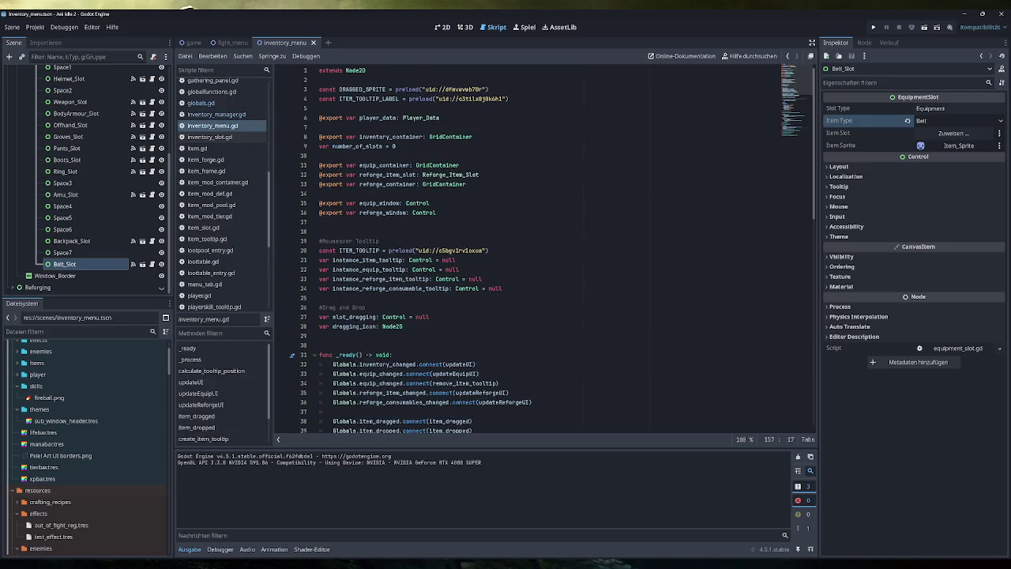
scroll(558, 251, down, 5)
scroll(558, 250, down, 2)
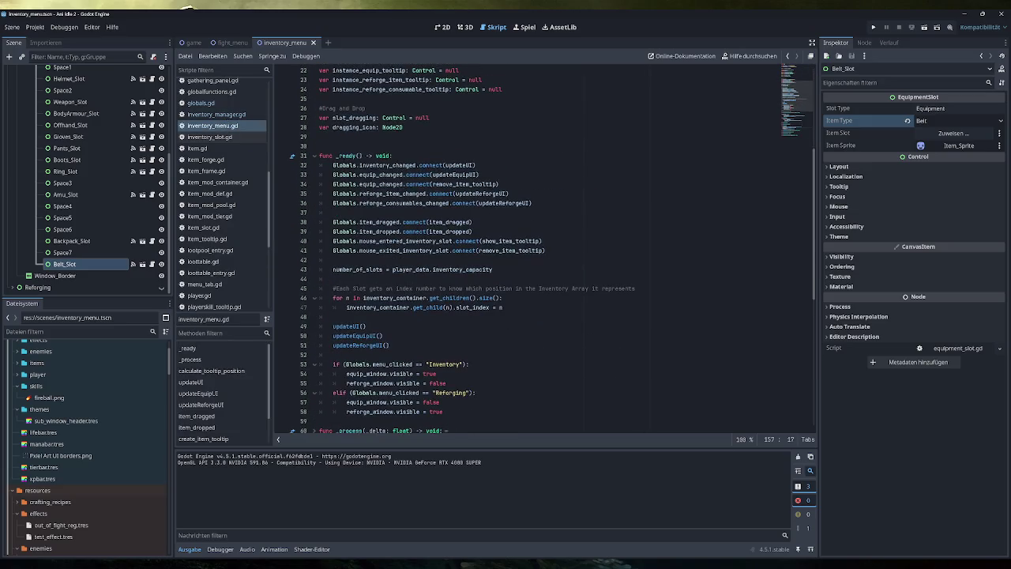
drag(492, 269, 334, 269)
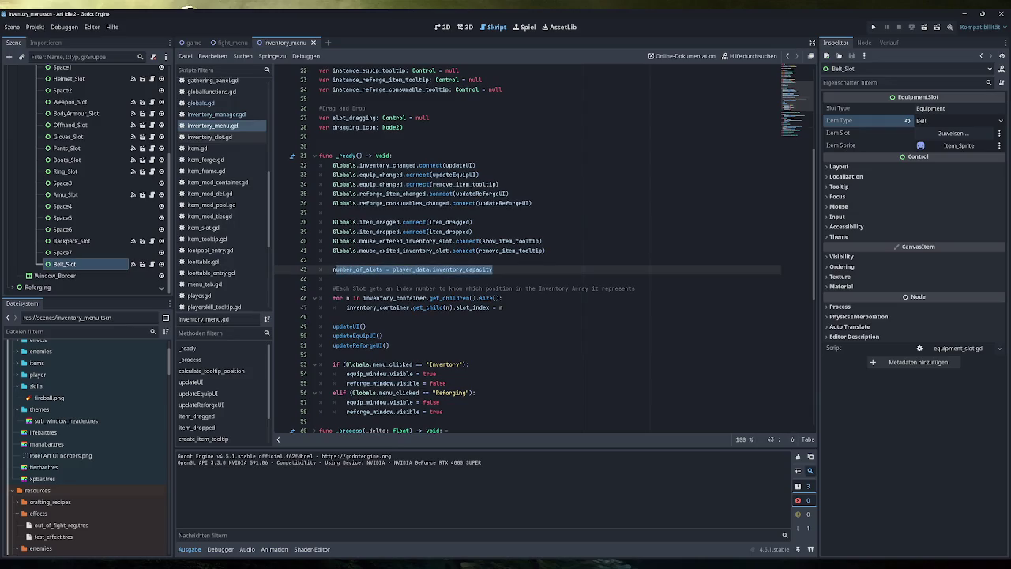
scroll(442, 269, down, 2)
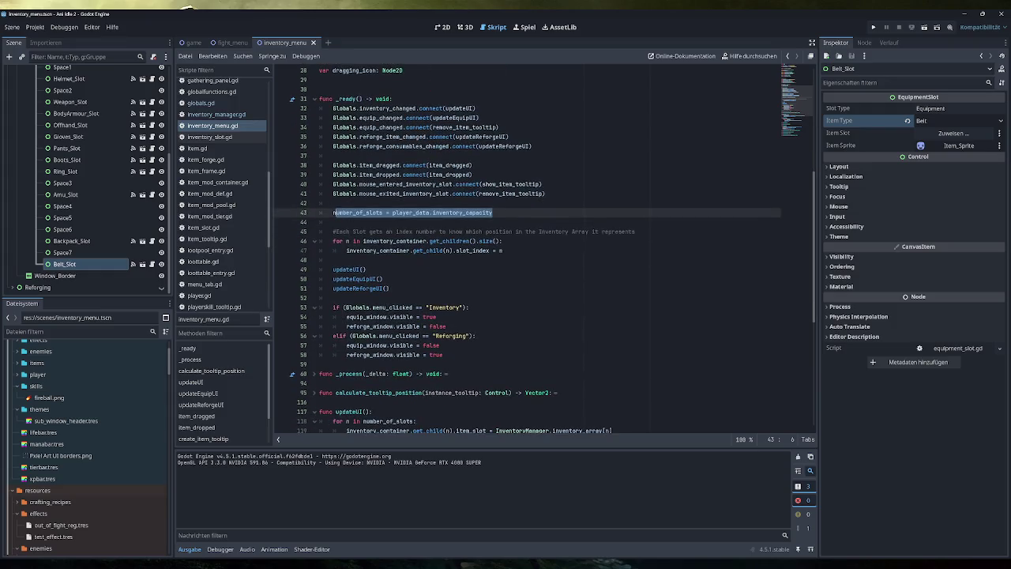
scroll(71, 219, up, 5)
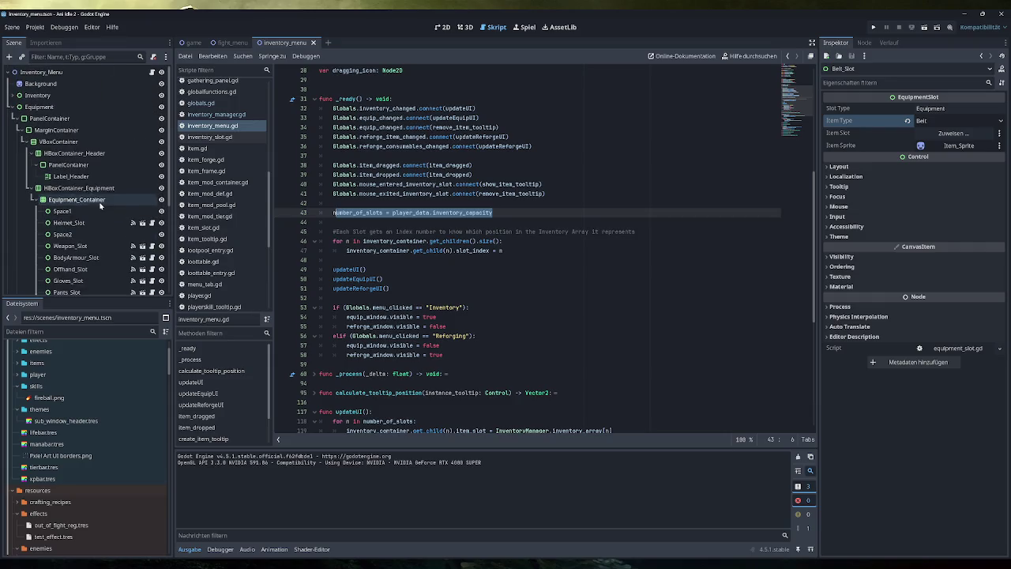
Collapse Equipment_Container and expand Inventory and Inventory_Container to list the Inventory_Slot nodes.
click(37, 201)
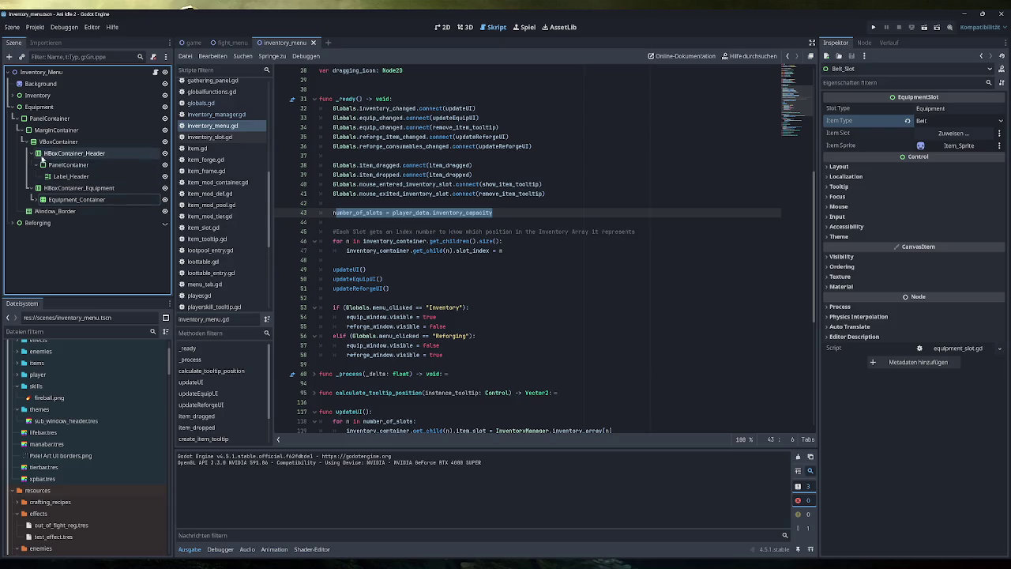
click(12, 96)
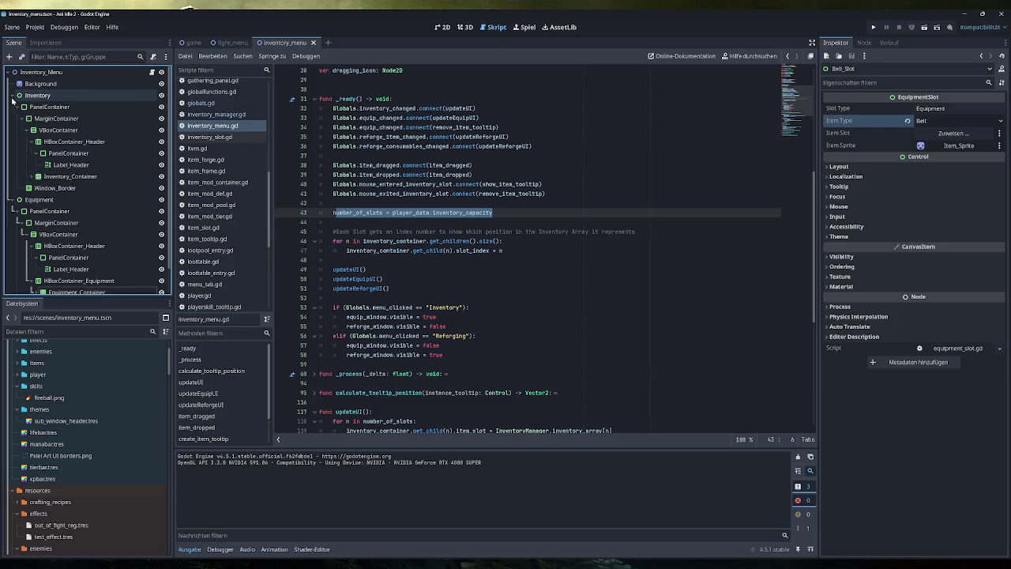
click(30, 178)
scroll(82, 237, down, 15)
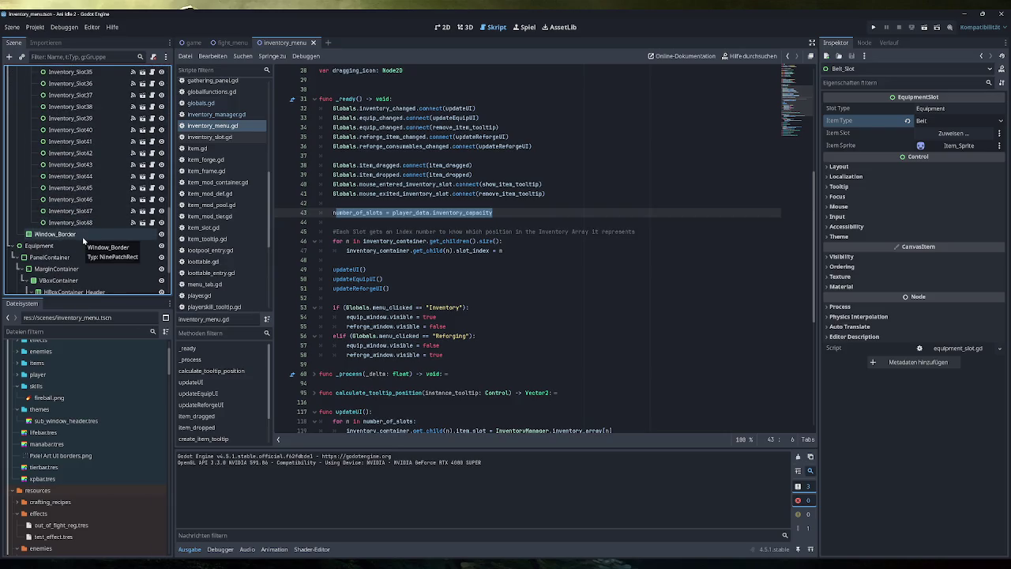
scroll(83, 240, up, 2)
scroll(83, 241, up, 15)
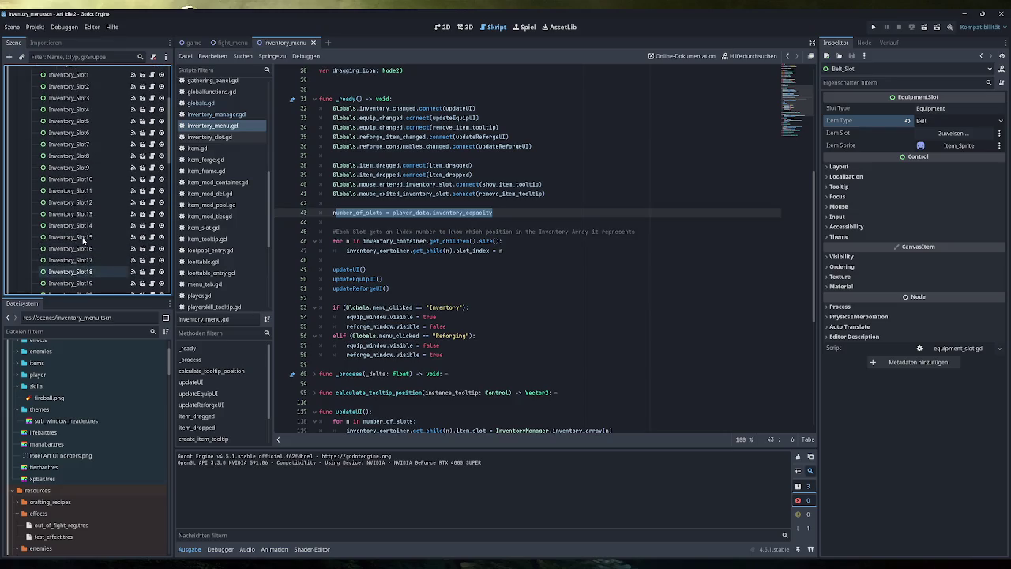
scroll(83, 241, up, 1)
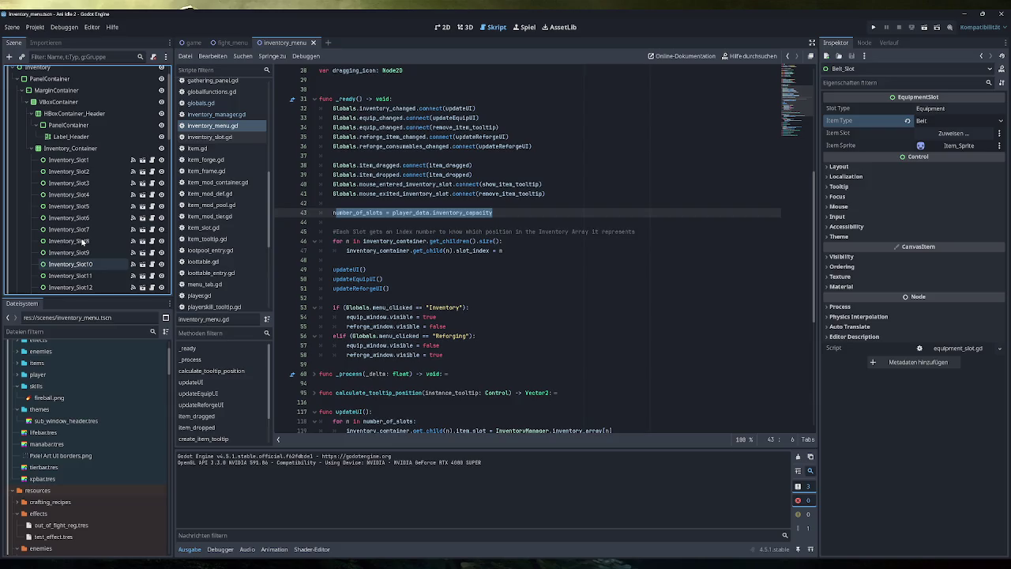
Inspect Inventory_Slot1's properties, stepping through the other slot nodes and back.
click(70, 160)
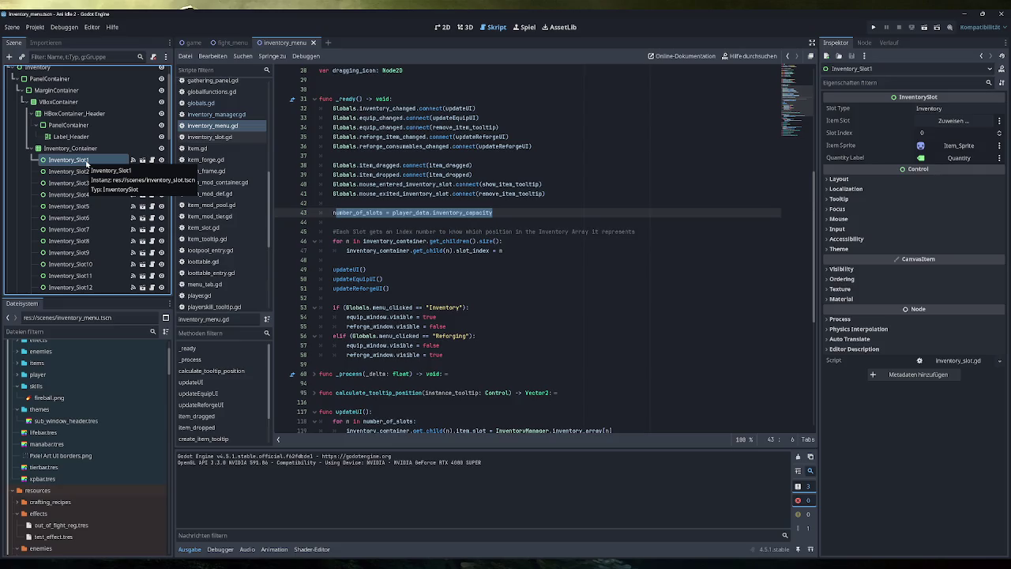
click(87, 172)
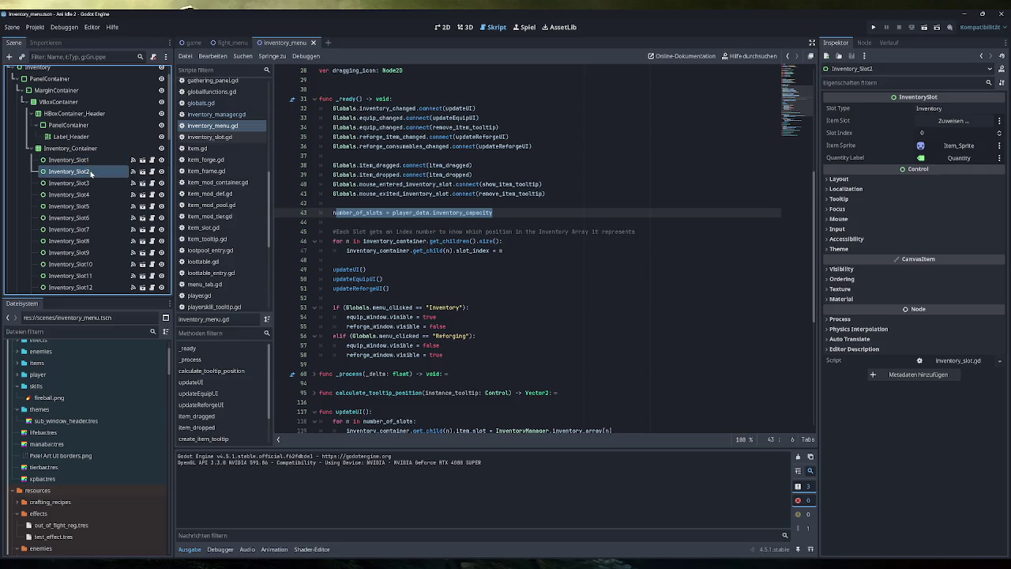
click(87, 183)
click(85, 206)
click(85, 229)
click(87, 241)
click(89, 161)
Mark the slot-index loop on lines 46–47, check the slot's signals, then open inventory_slot.gd.
drag(503, 251, 319, 241)
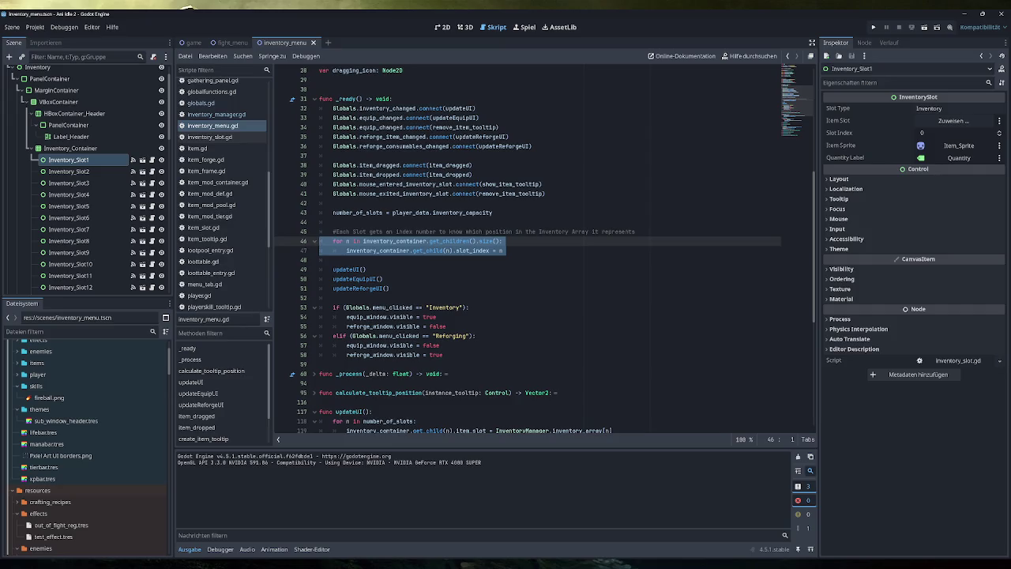
scroll(545, 250, down, 2)
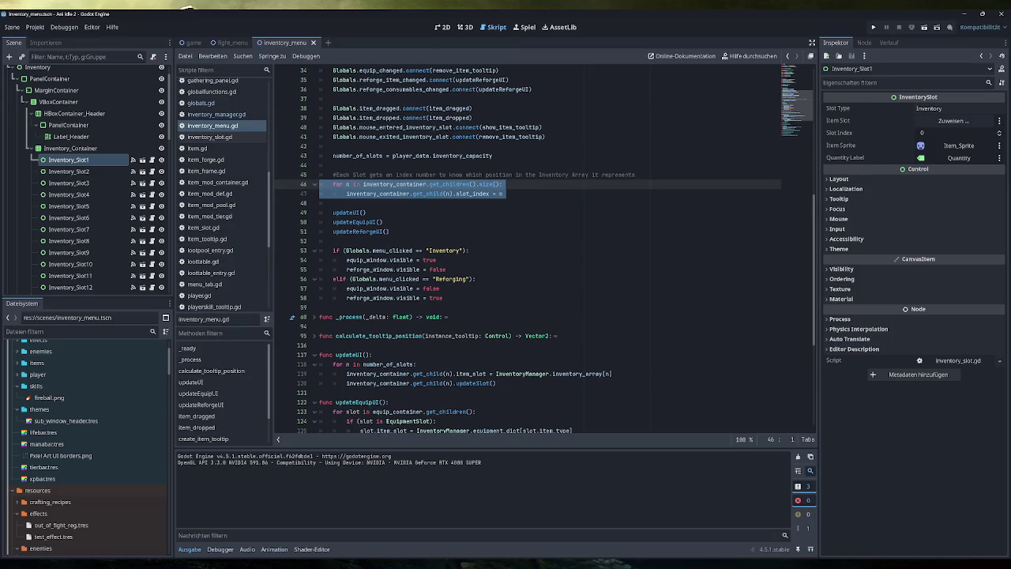
click(864, 43)
click(837, 43)
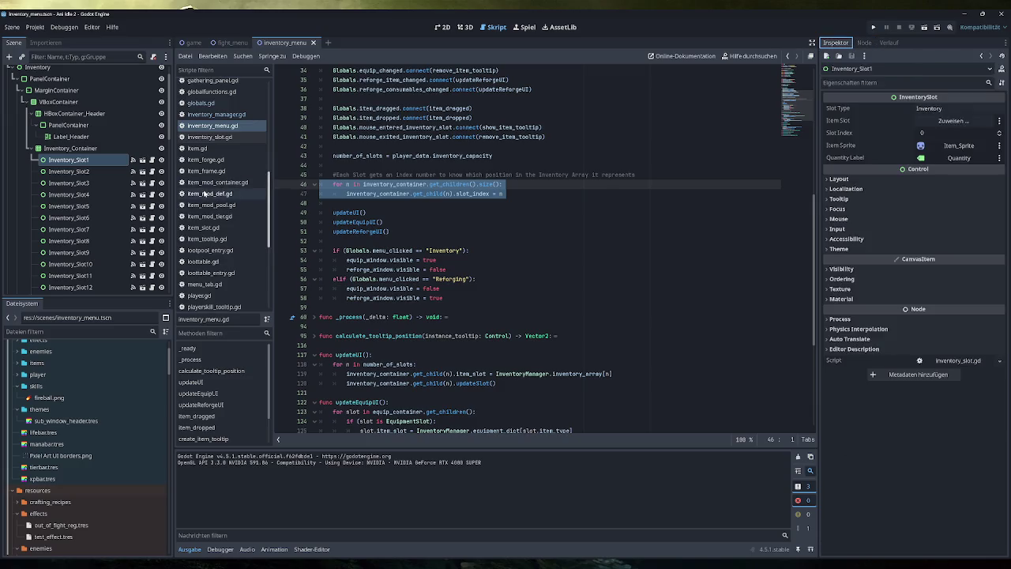
scroll(212, 201, down, 1)
scroll(225, 249, up, 1)
click(209, 136)
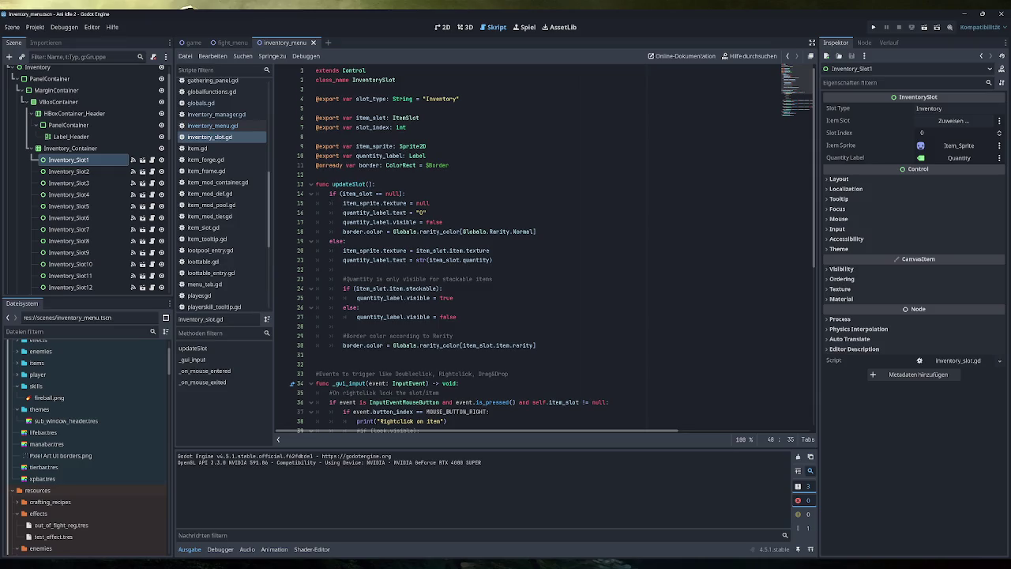
scroll(545, 245, down, 6)
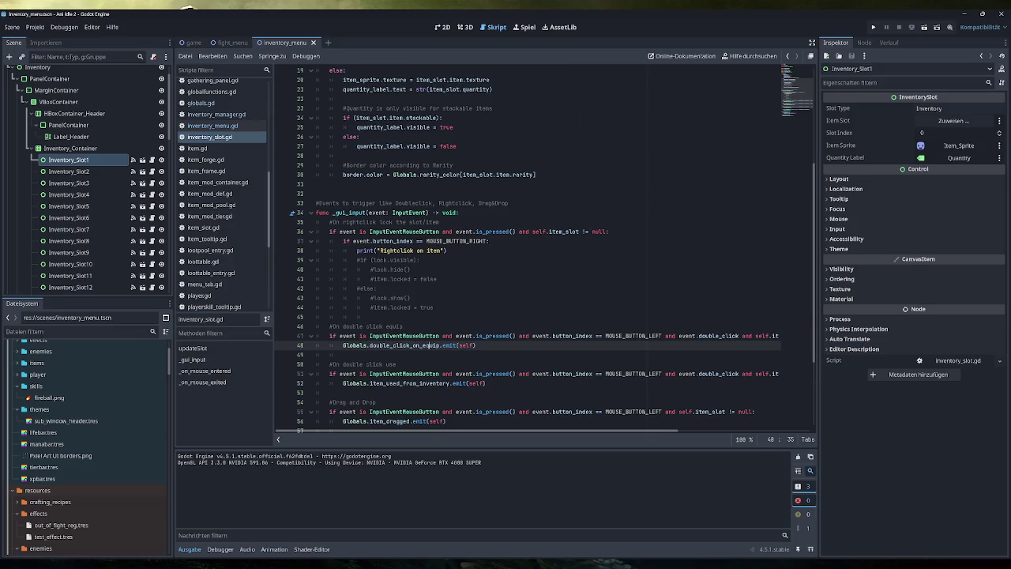
scroll(433, 232, down, 4)
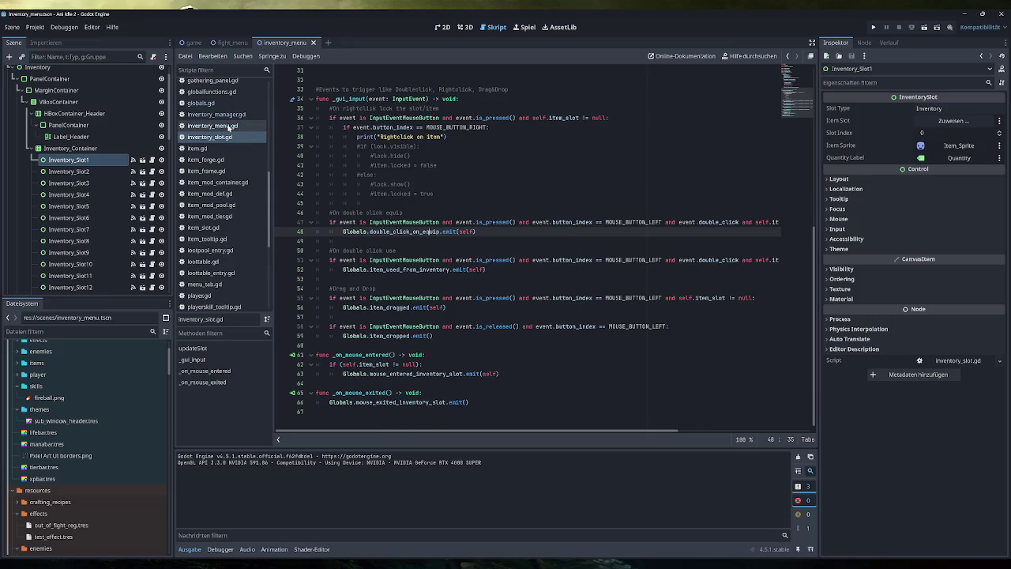
click(225, 125)
scroll(545, 248, down, 5)
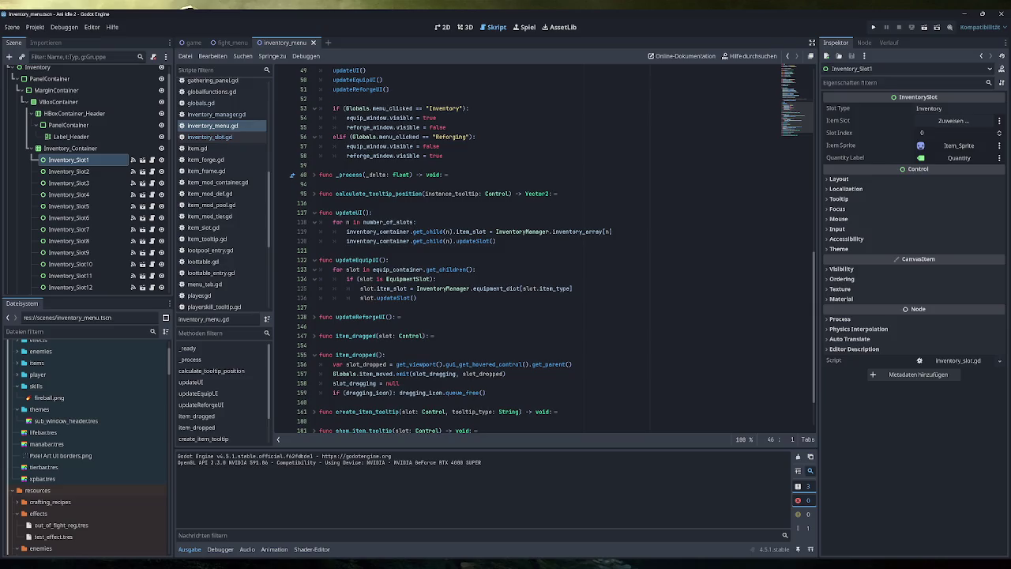
mouse_move(395, 228)
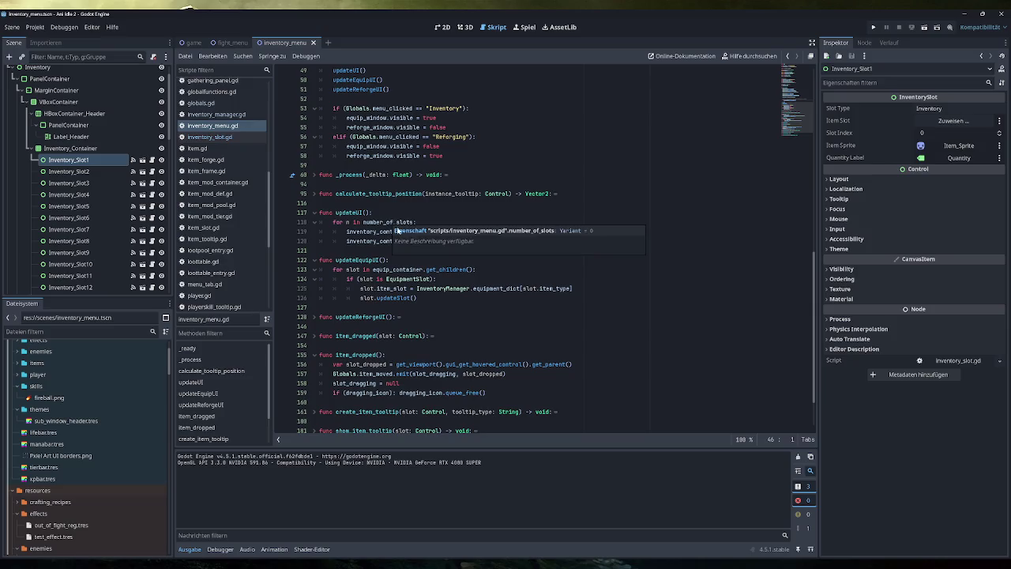
scroll(409, 231, up, 5)
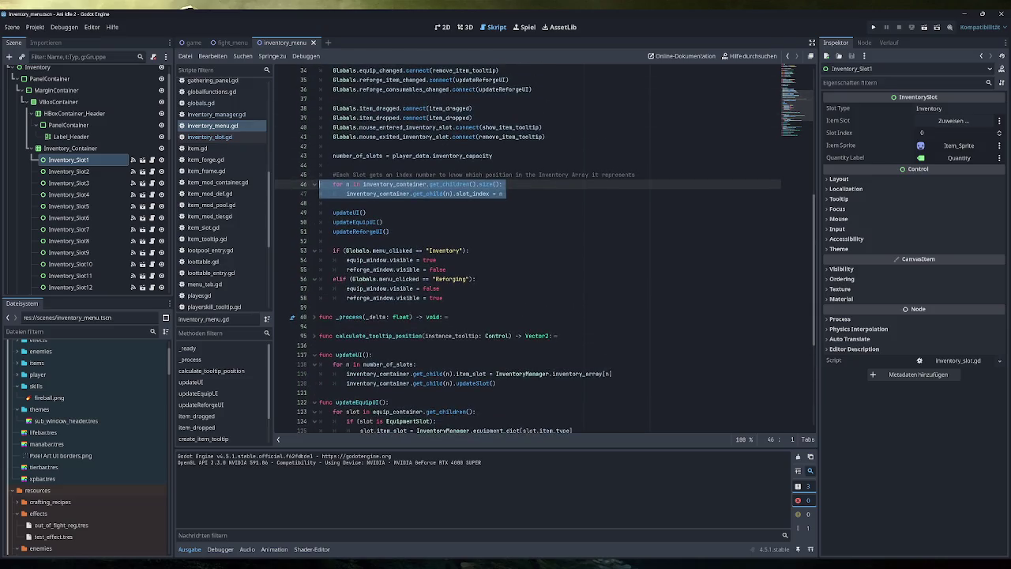
scroll(410, 232, up, 6)
scroll(544, 250, up, 5)
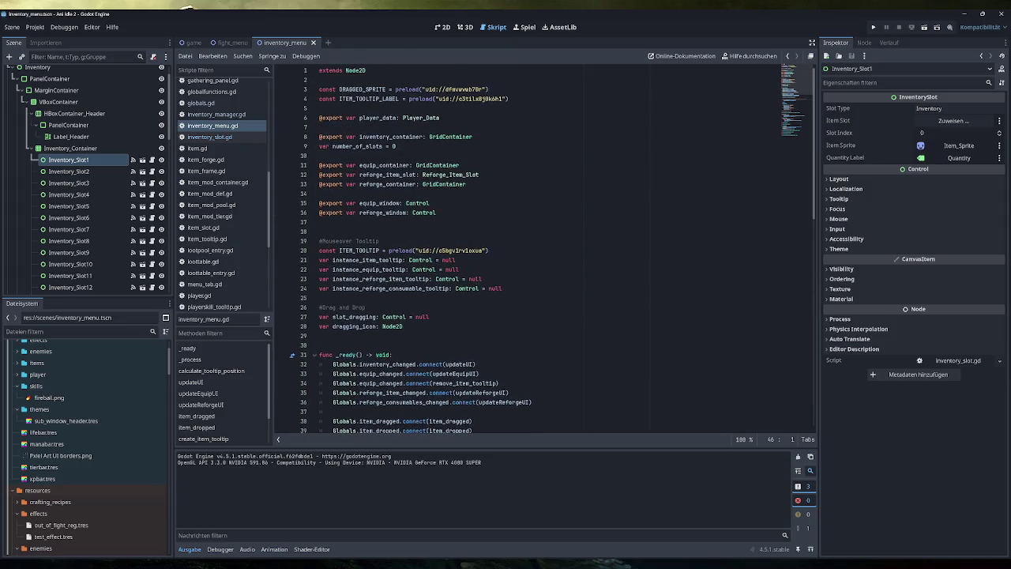
scroll(545, 250, down, 6)
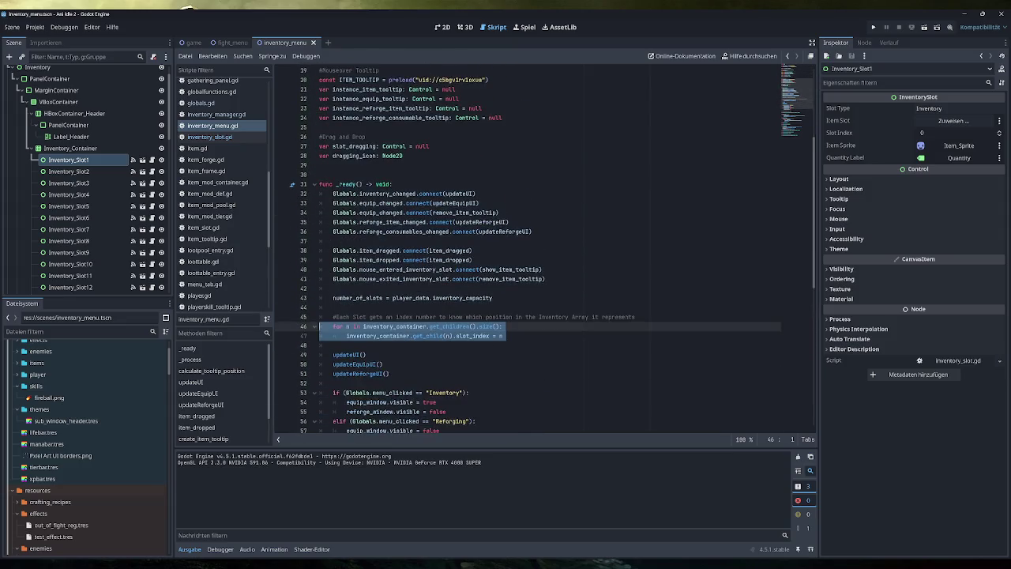
scroll(545, 249, down, 8)
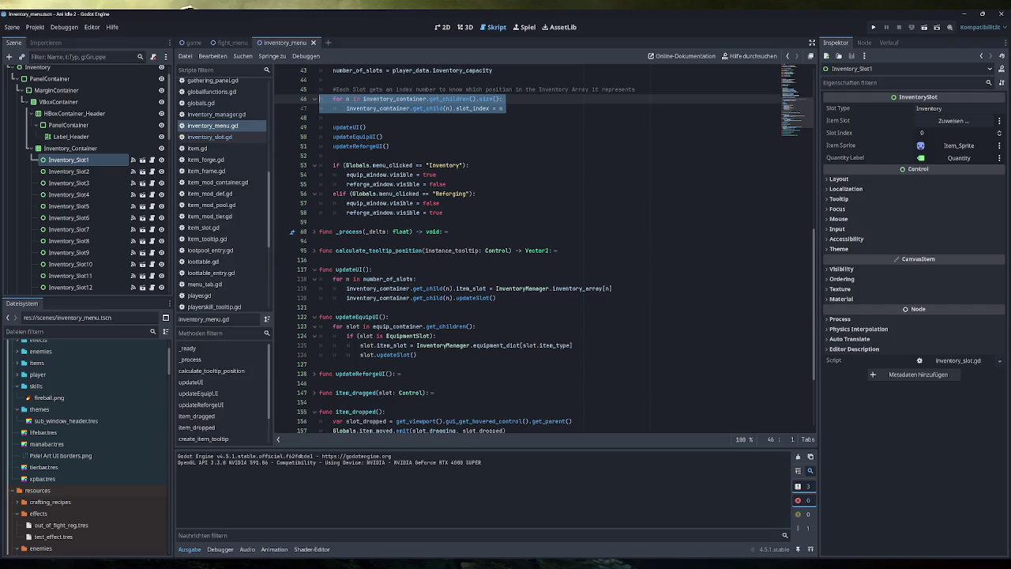
mouse_move(489, 288)
mouse_down()
mouse_move(612, 288)
mouse_move(453, 288)
mouse_up()
click(496, 298)
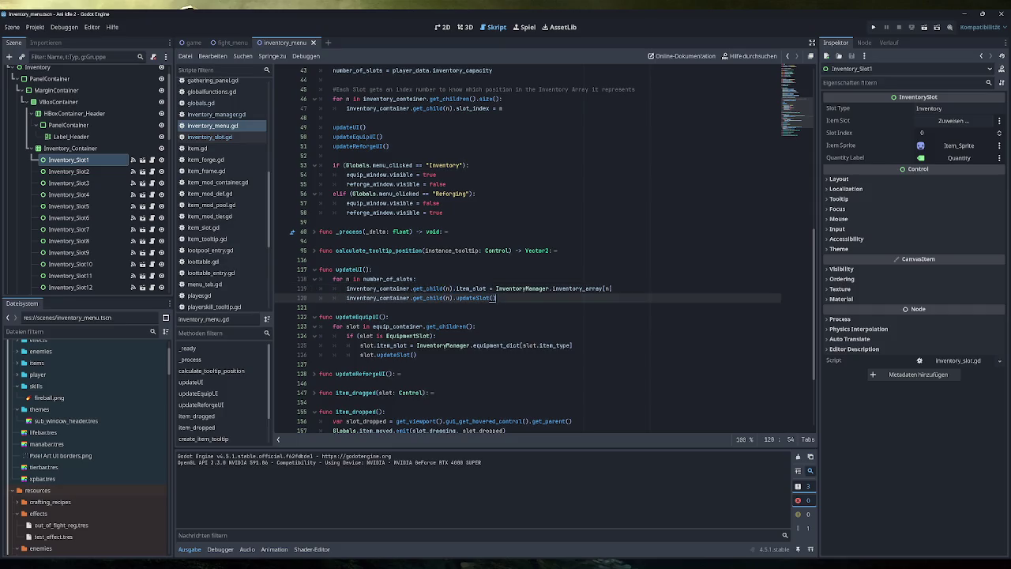
scroll(528, 250, down, 3)
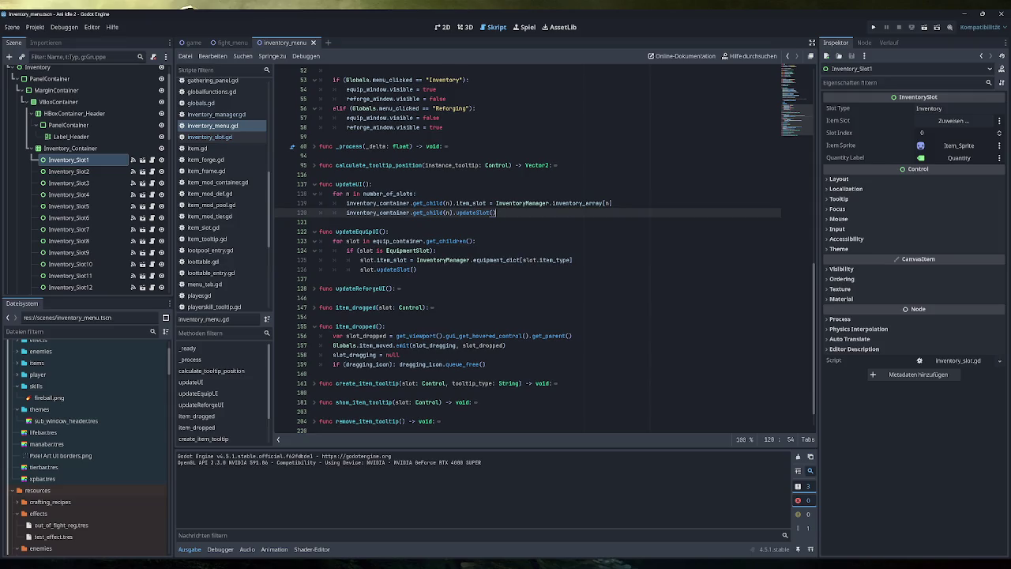
scroll(546, 250, down, 1)
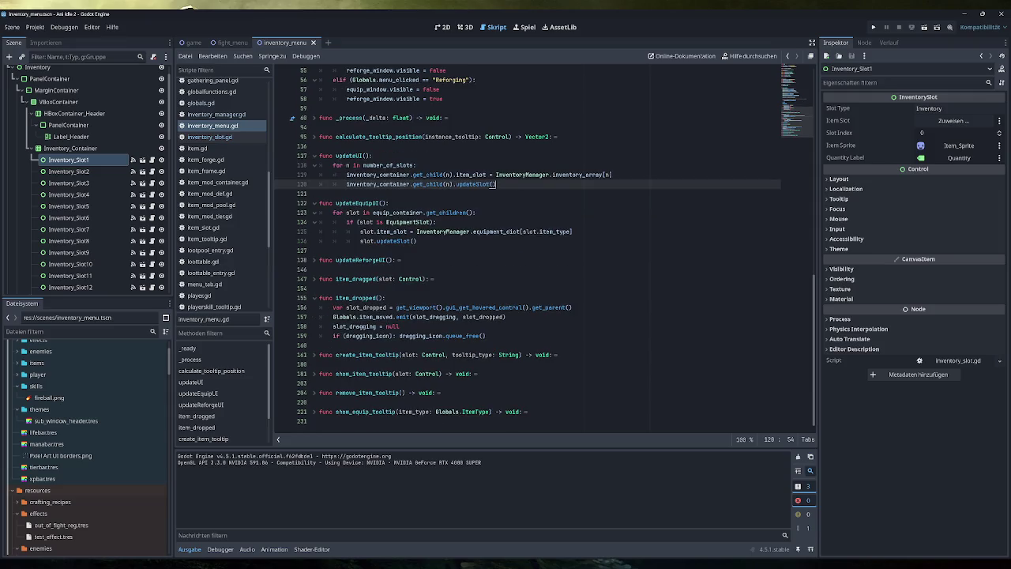
click(314, 280)
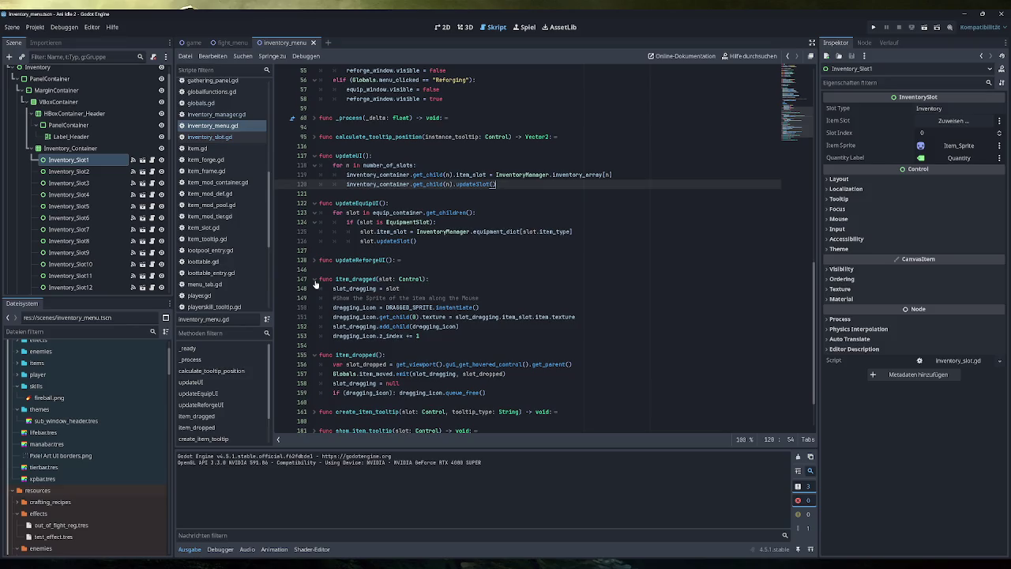
click(314, 280)
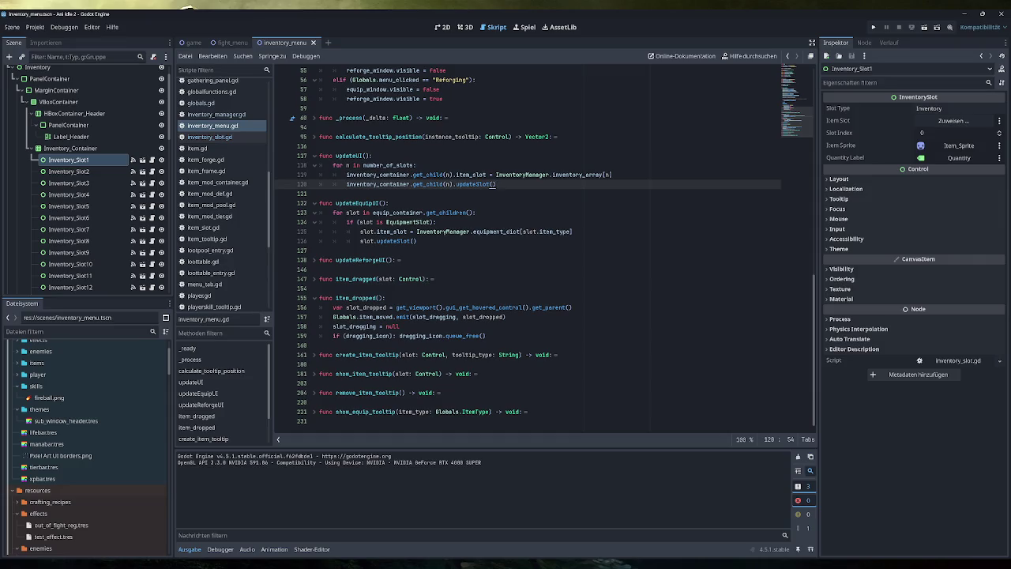
click(385, 298)
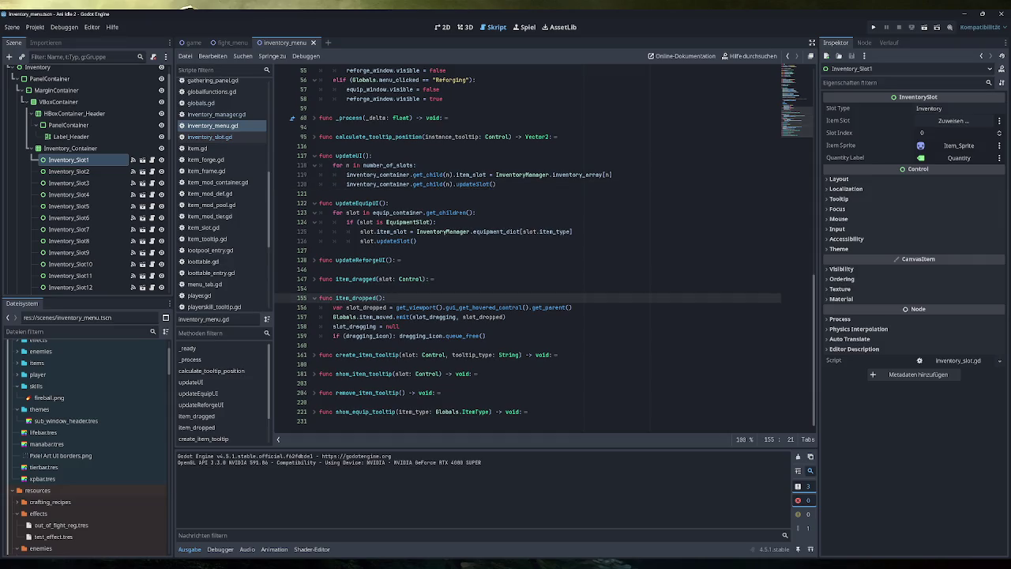
scroll(545, 245, up, 10)
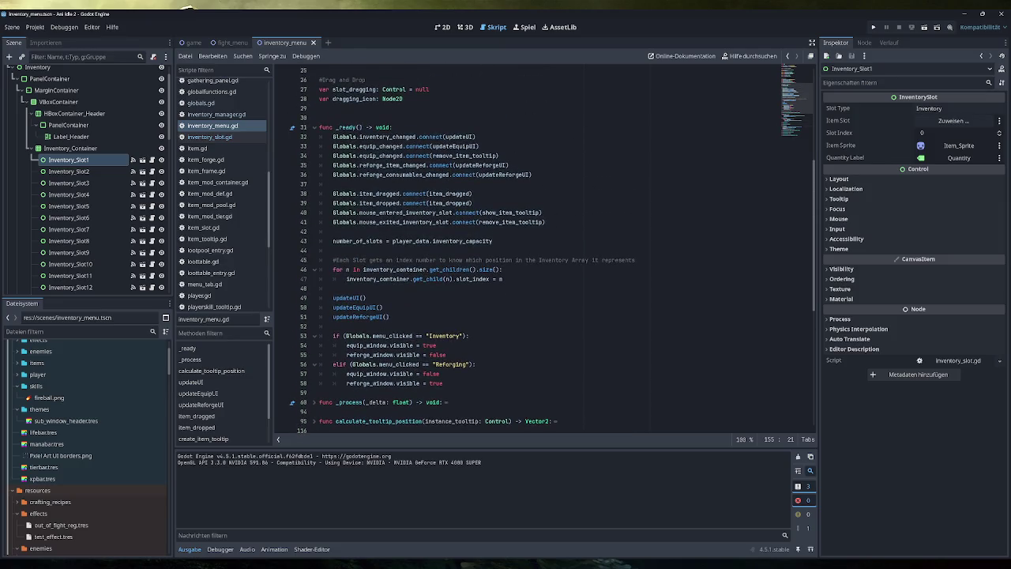
scroll(545, 245, up, 8)
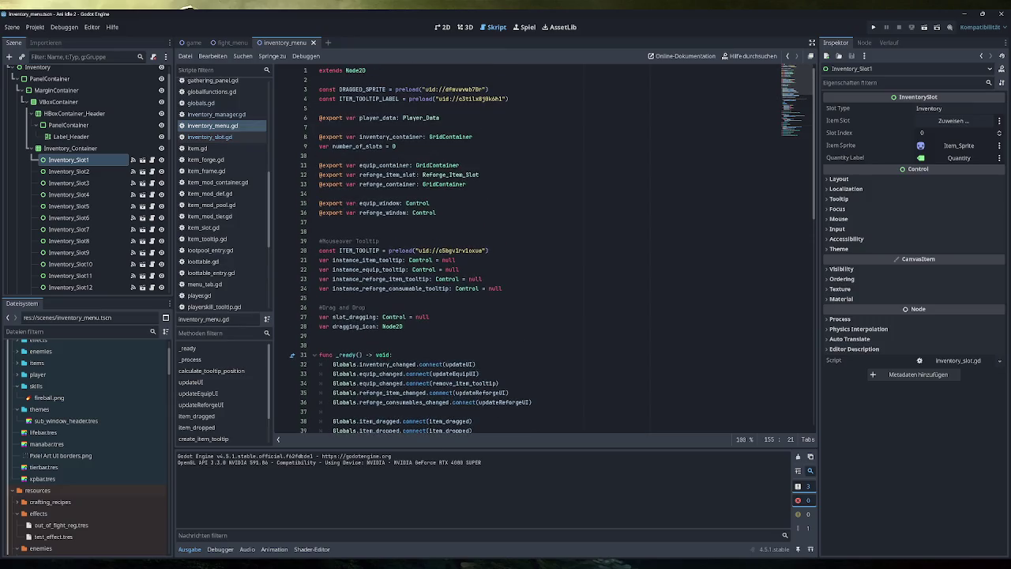
mouse_move(468, 288)
scroll(557, 249, down, 4)
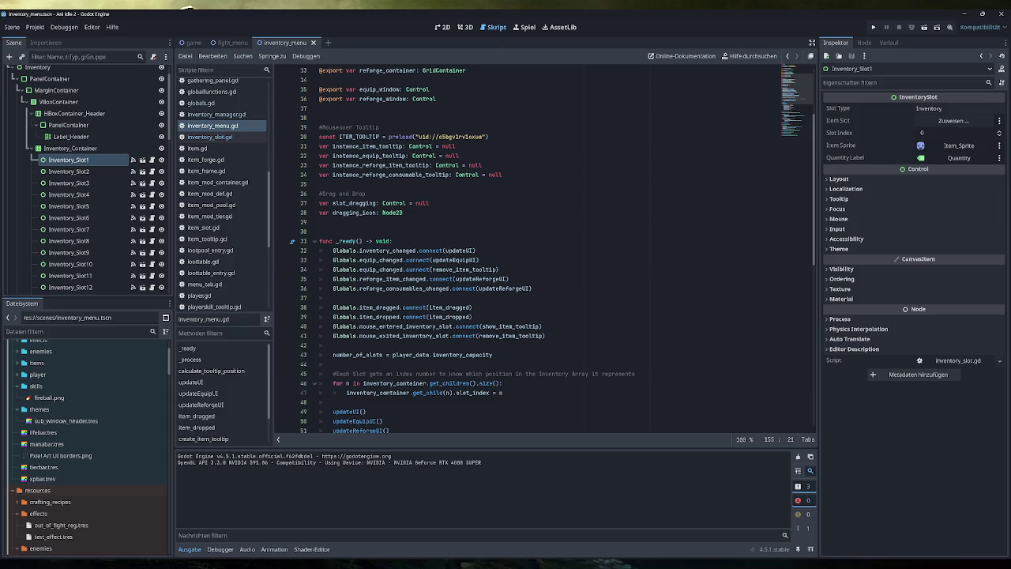
scroll(557, 251, down, 2)
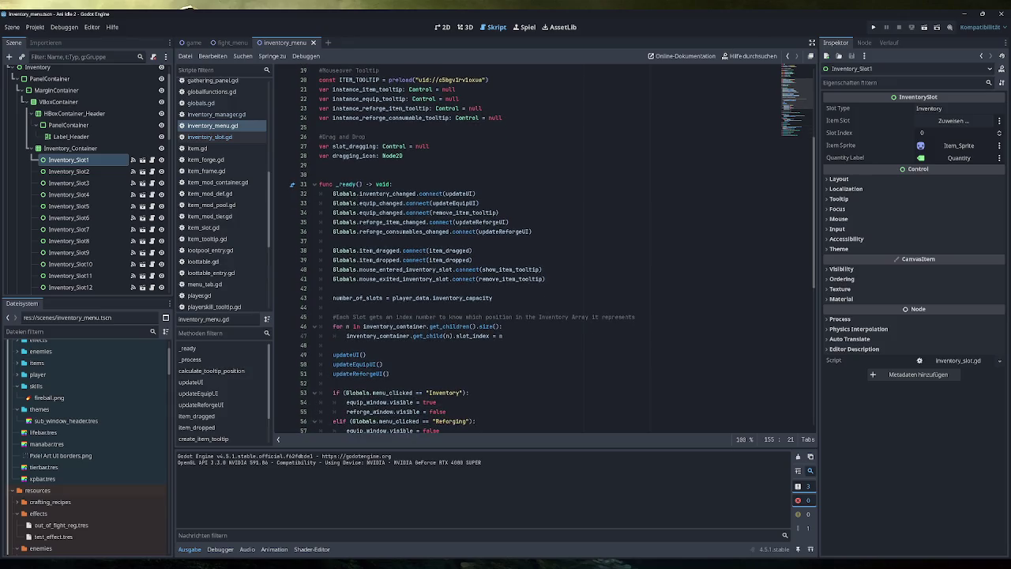
drag(503, 336, 333, 326)
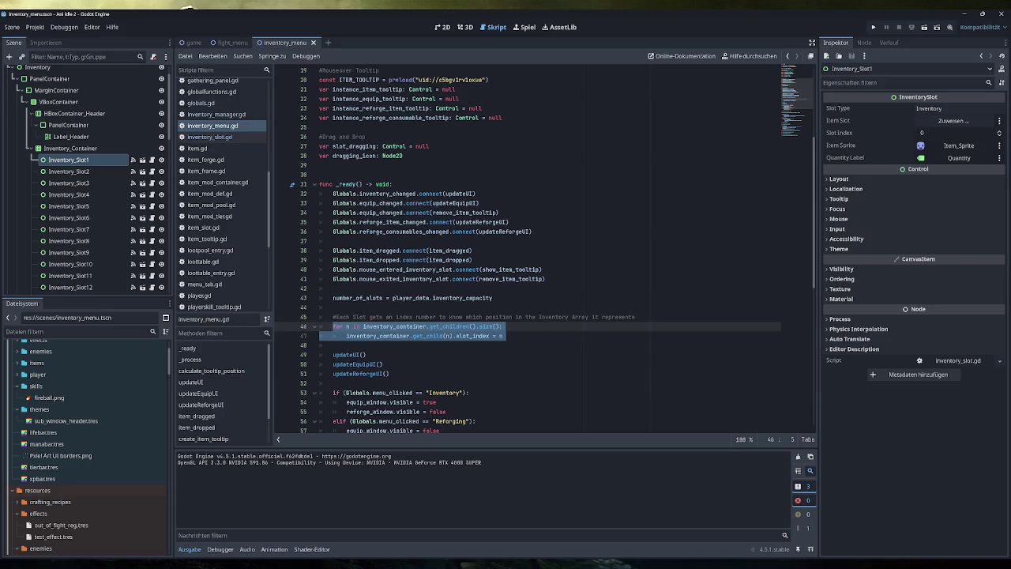
click(506, 336)
drag(502, 326, 333, 326)
click(502, 326)
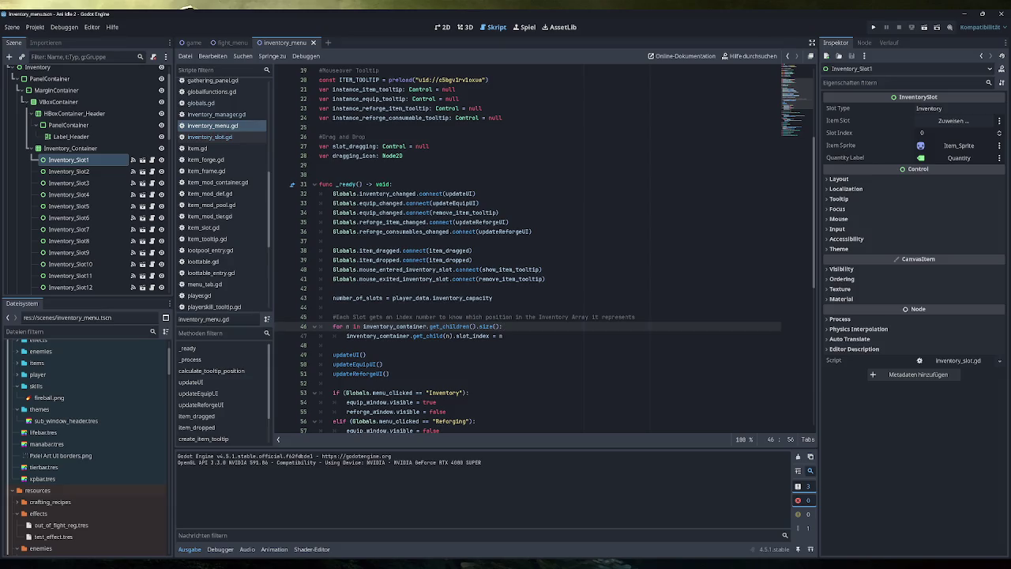
scroll(527, 245, down, 5)
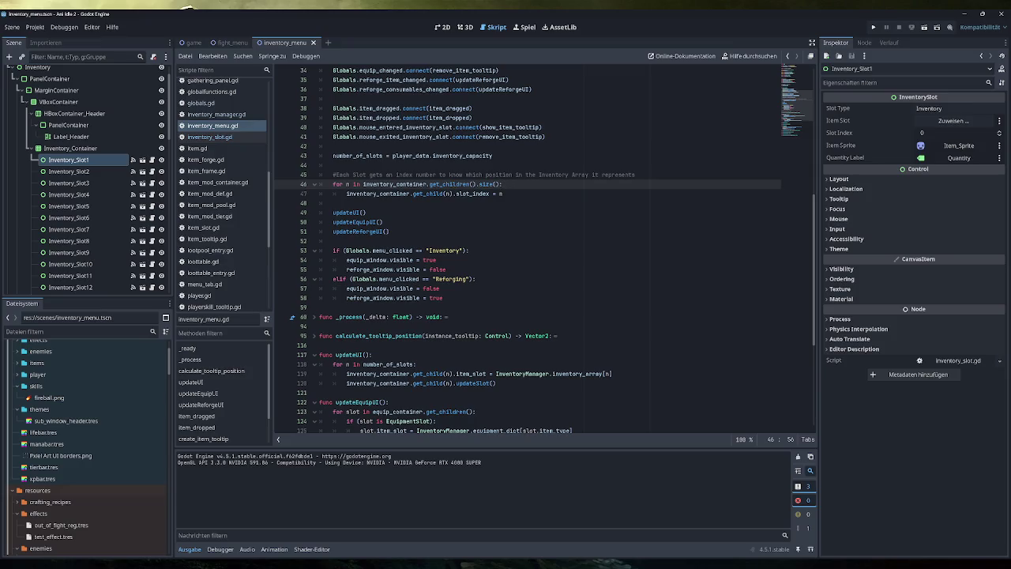
click(314, 317)
scroll(308, 308, down, 7)
scroll(313, 316, down, 5)
scroll(314, 317, up, 6)
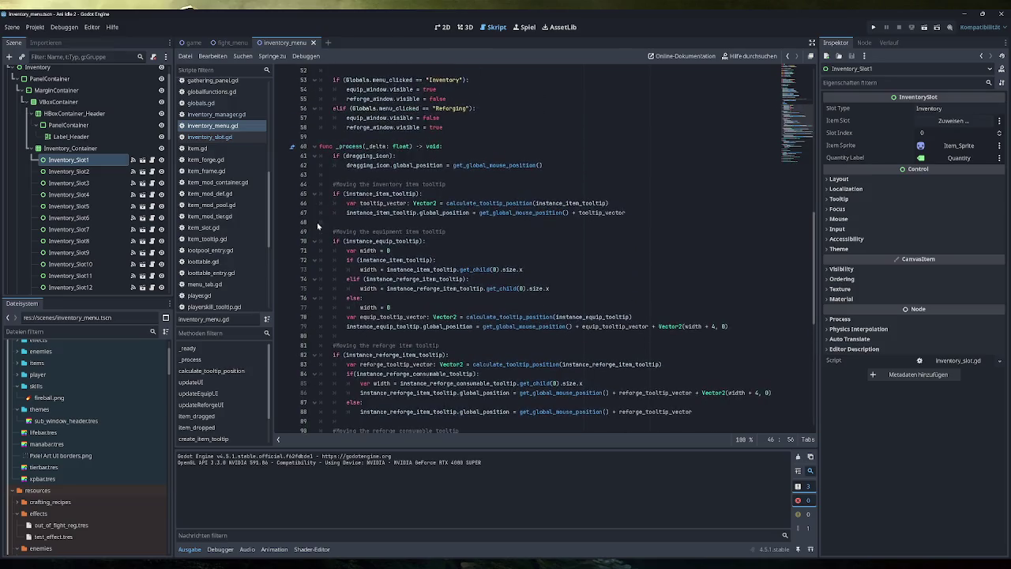
click(313, 147)
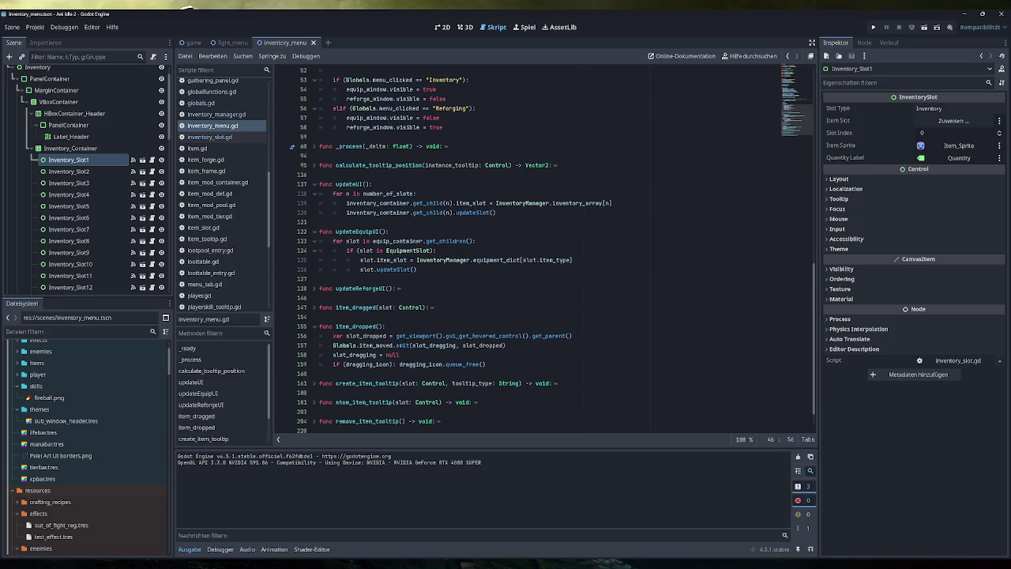
scroll(557, 250, down, 1)
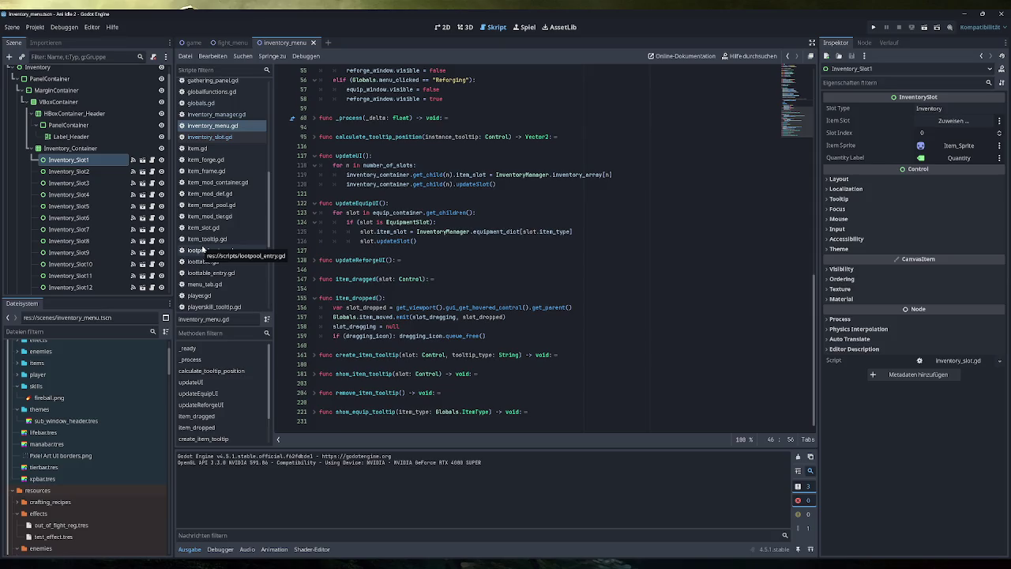
scroll(474, 237, up, 5)
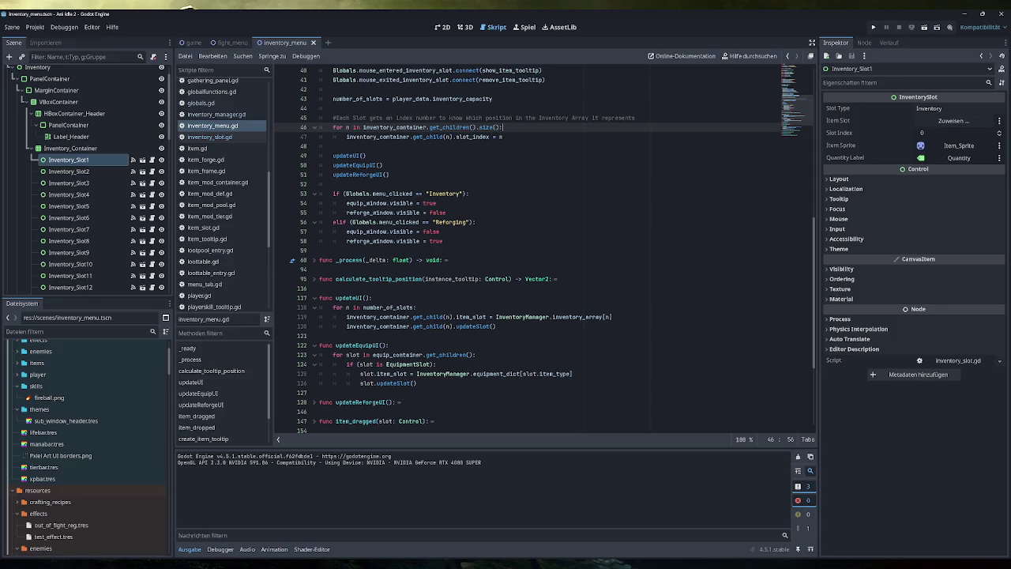
scroll(544, 248, up, 4)
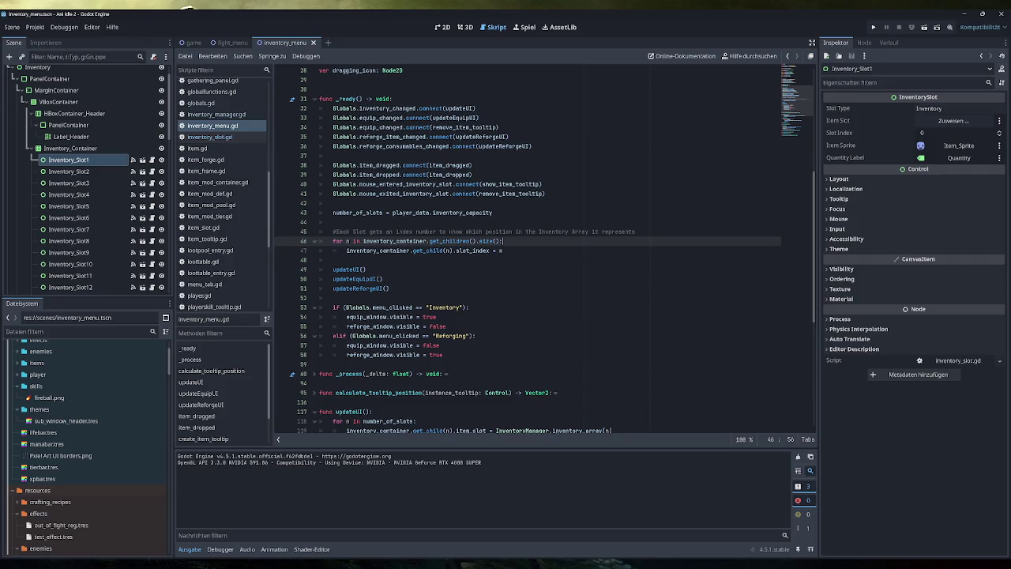
scroll(545, 249, up, 5)
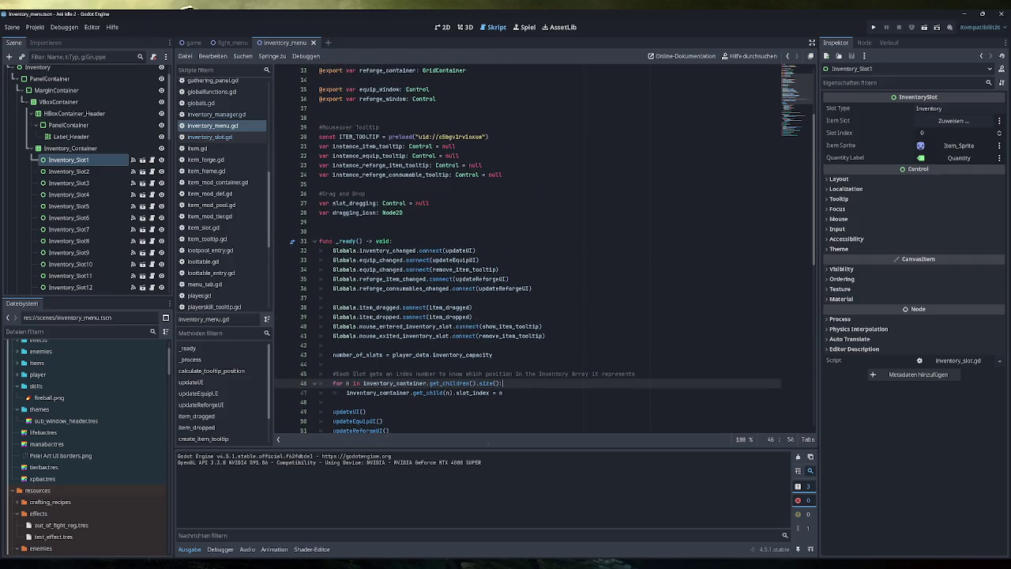
scroll(545, 248, up, 4)
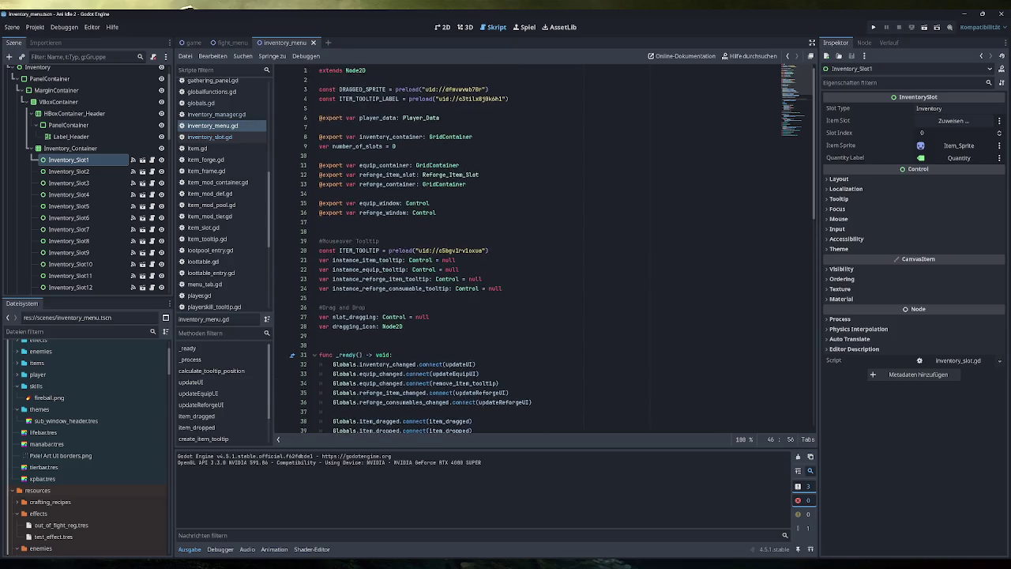
scroll(545, 248, down, 6)
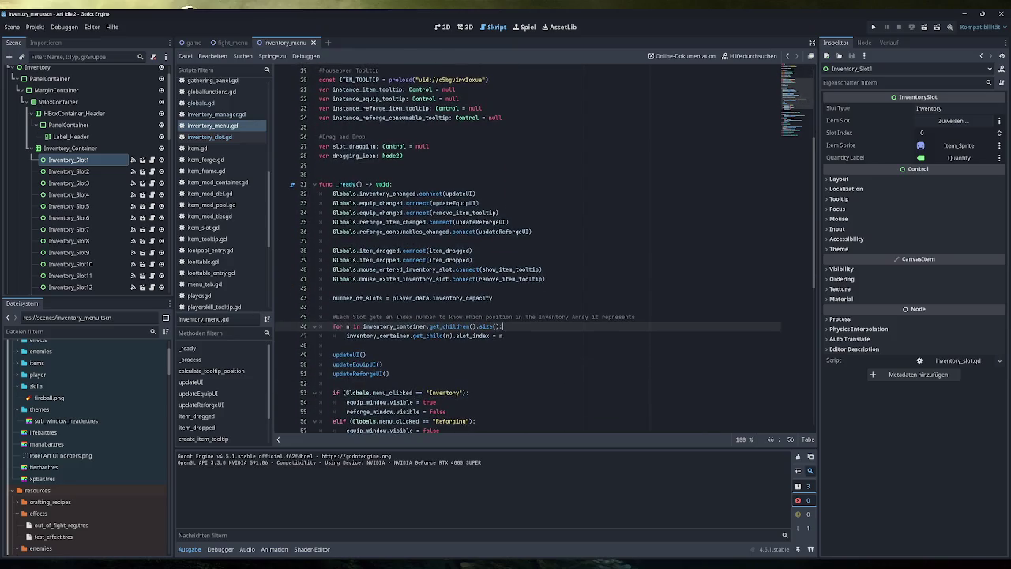
scroll(545, 249, down, 2)
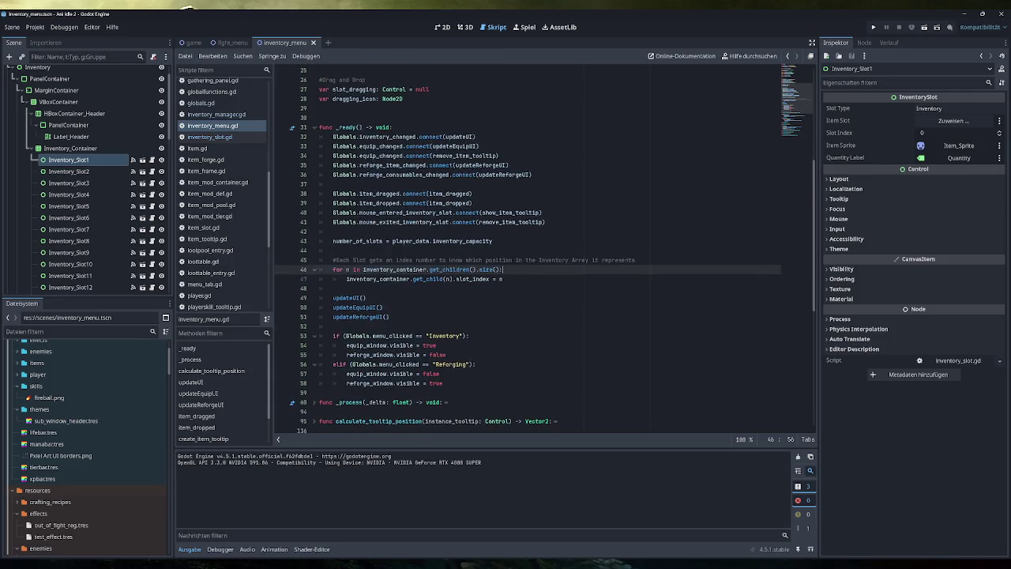
scroll(545, 249, down, 1)
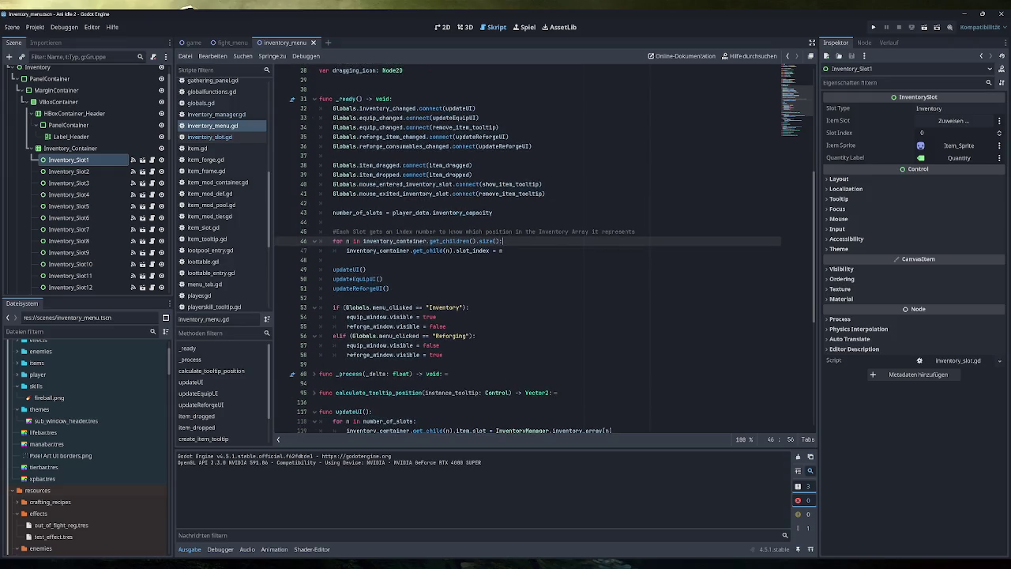
scroll(545, 249, down, 3)
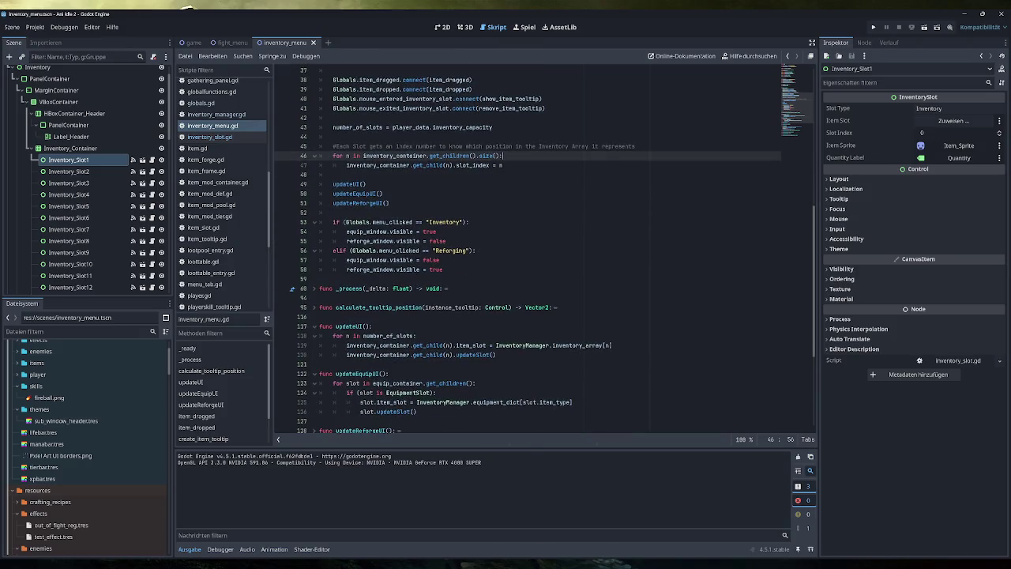
click(320, 298)
Add 'func init_inventory() -> void:' after _process, with blank lines before it and an indented body line.
key(Return)
key(Return)
key(Up)
text(func init_)
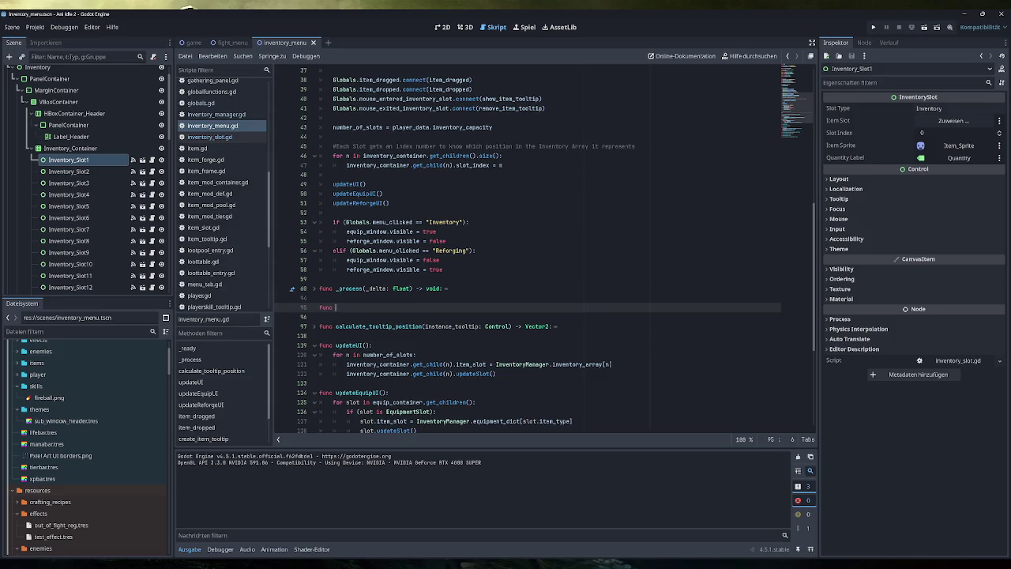
text(inventory()
text() -> voi)
text(d:)
key(Return)
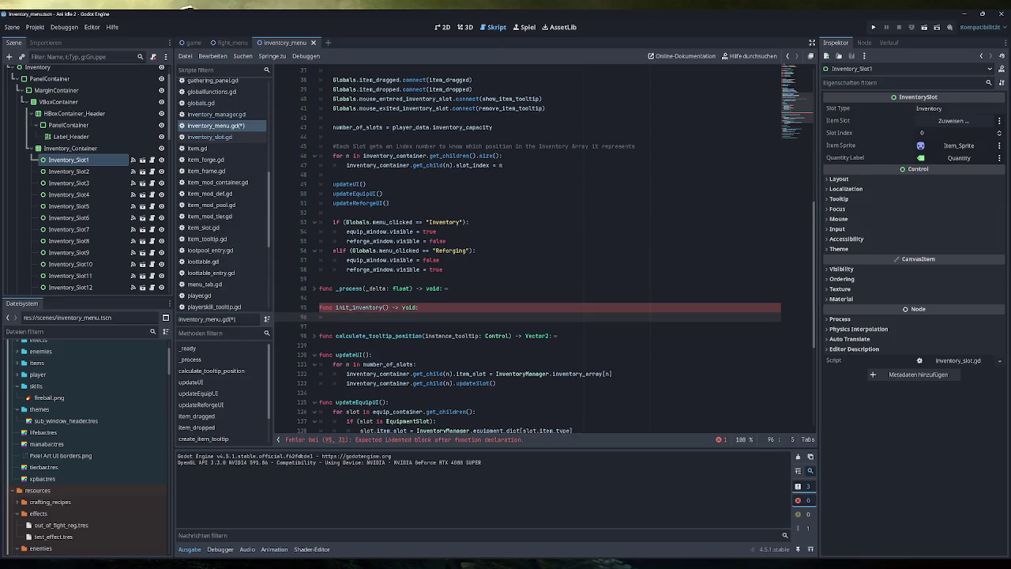
scroll(466, 300, up, 12)
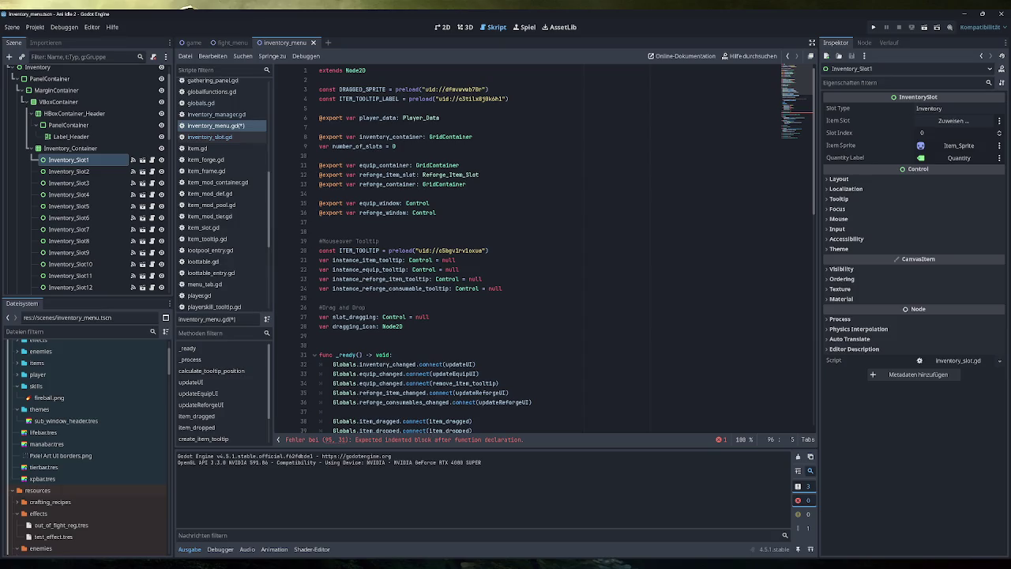
scroll(544, 253, down, 10)
scroll(74, 432, down, 5)
scroll(74, 435, down, 10)
Preload inventory_slot.tscn into init_inventory and mark the line reading number_of_slots from inventory_capacity.
drag(71, 461, 395, 349)
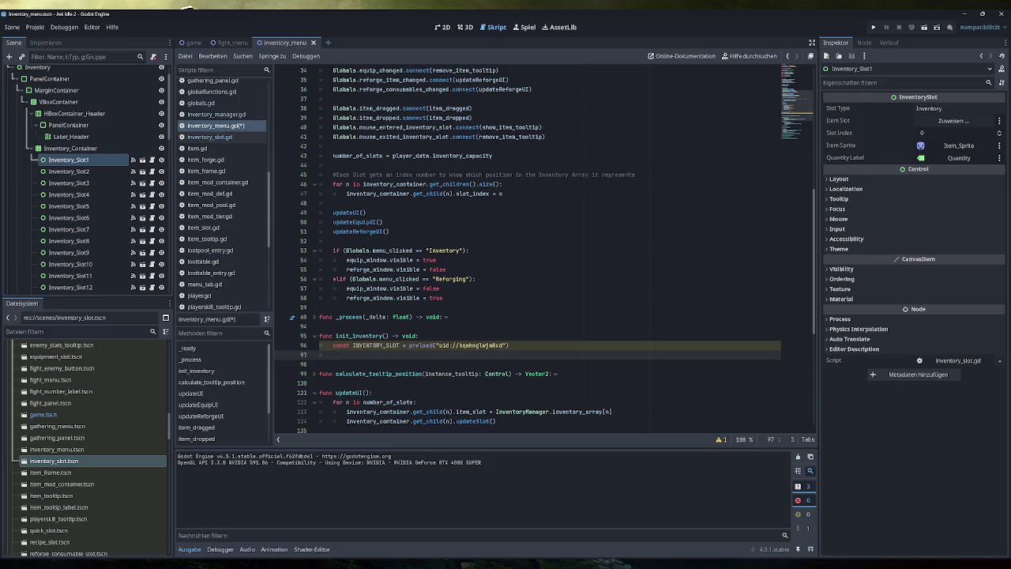
drag(492, 155, 332, 156)
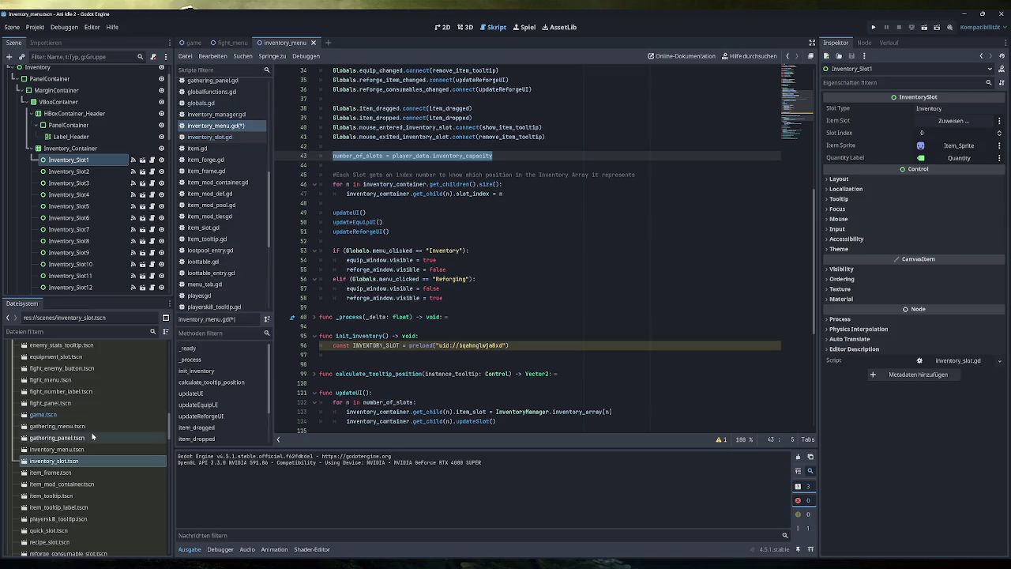
scroll(225, 297, down, 1)
Check inventory_capacity in player_data.gd, then return to inventory_menu.gd and inspect Inventory_Container.
click(227, 291)
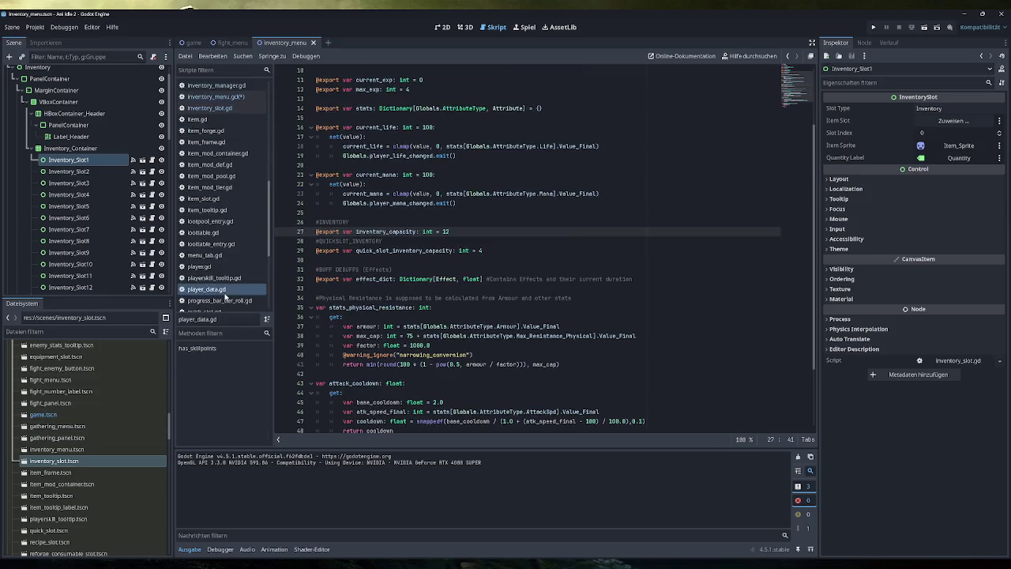
click(225, 97)
click(492, 156)
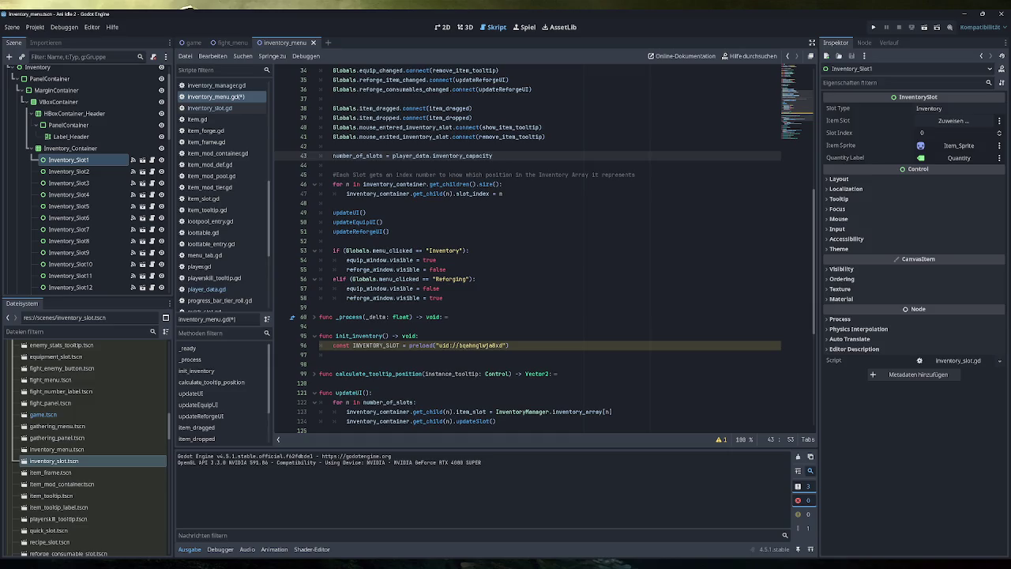
click(70, 148)
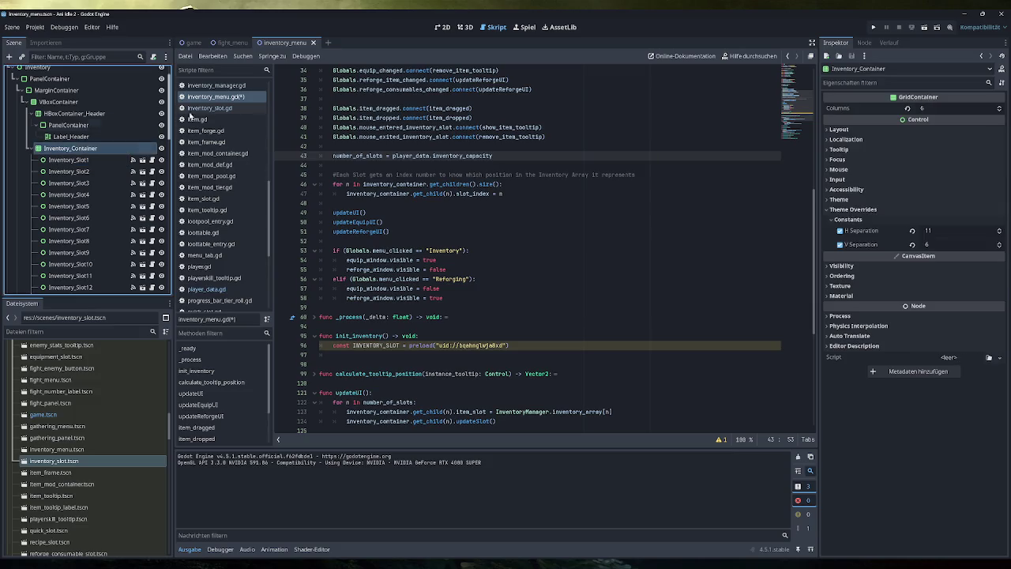
scroll(545, 237, up, 6)
scroll(545, 237, up, 3)
scroll(545, 237, up, 2)
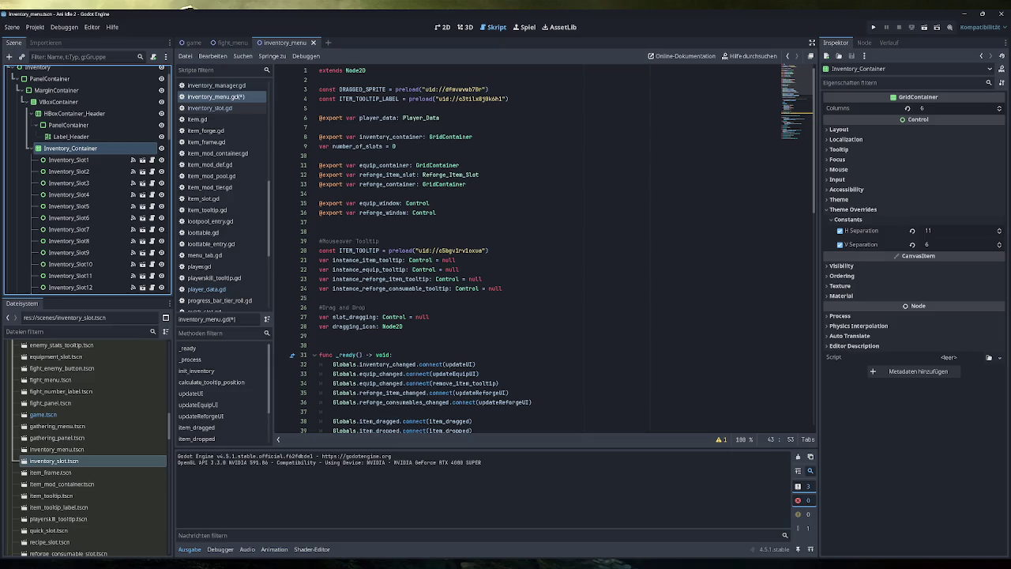
Write a 'for n in number_of_slots:' loop inside init_inventory.
double_click(383, 136)
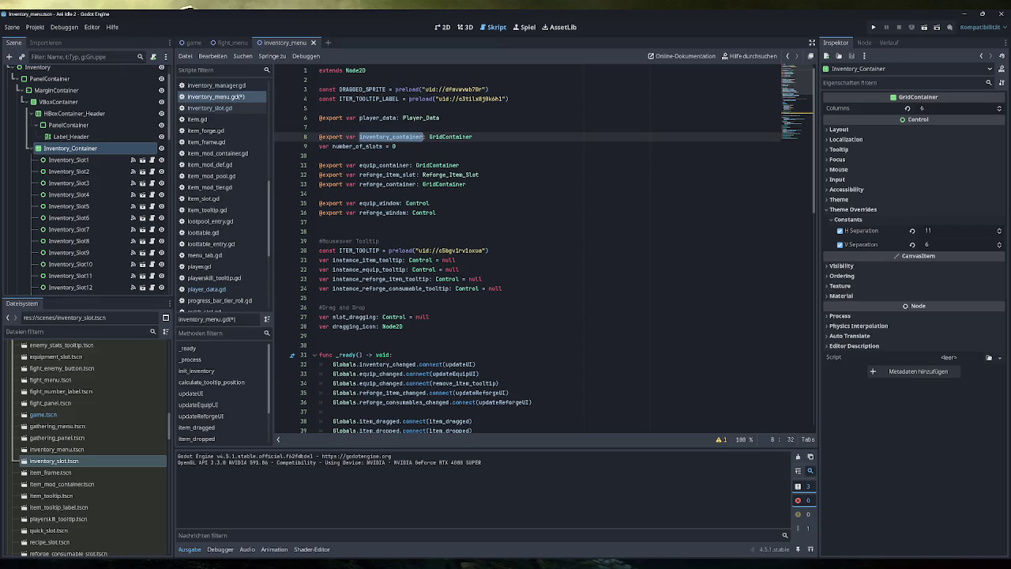
scroll(545, 249, down, 12)
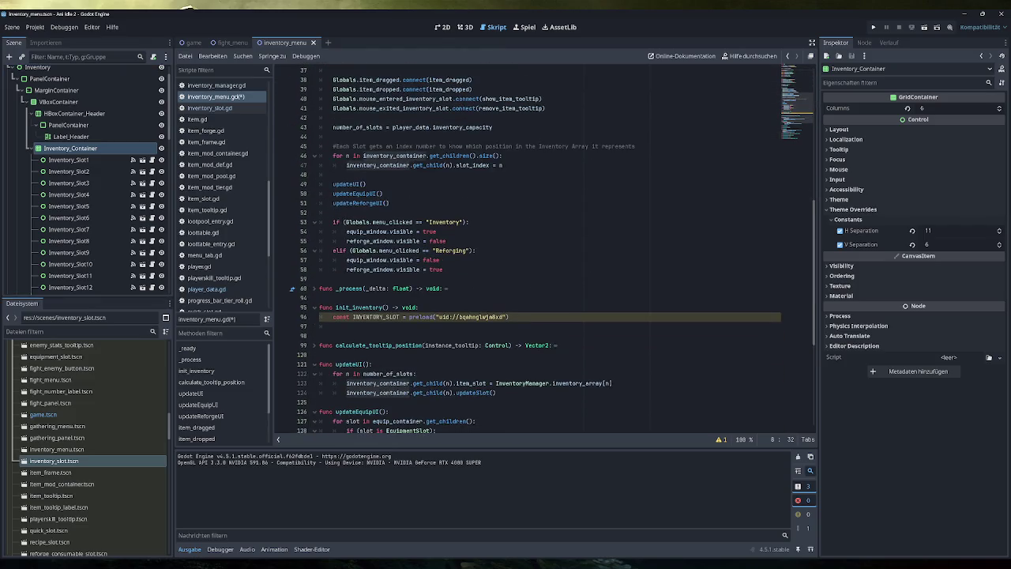
click(333, 325)
text(for n in number)
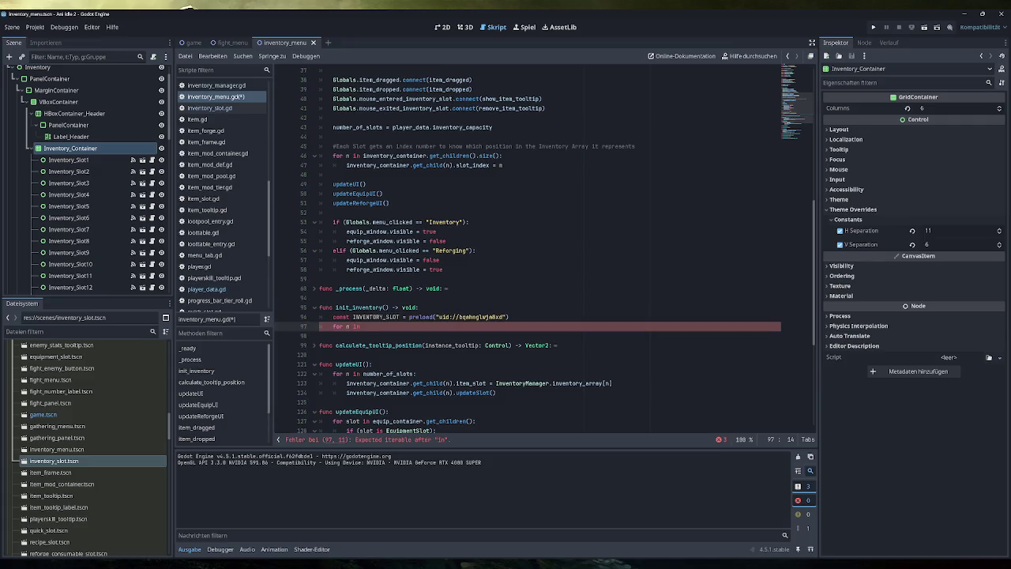
key(Return)
text(:)
key(Return)
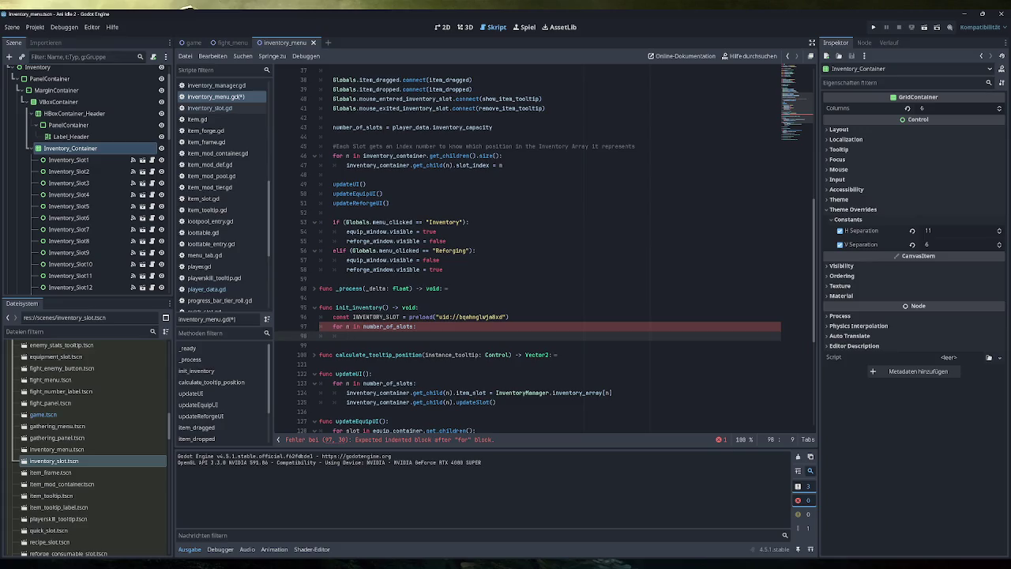
Add 'var inv_slot: InventorySlot = INVENTORY_SLOT.instantiate()' as the loop's first line.
text(var i)
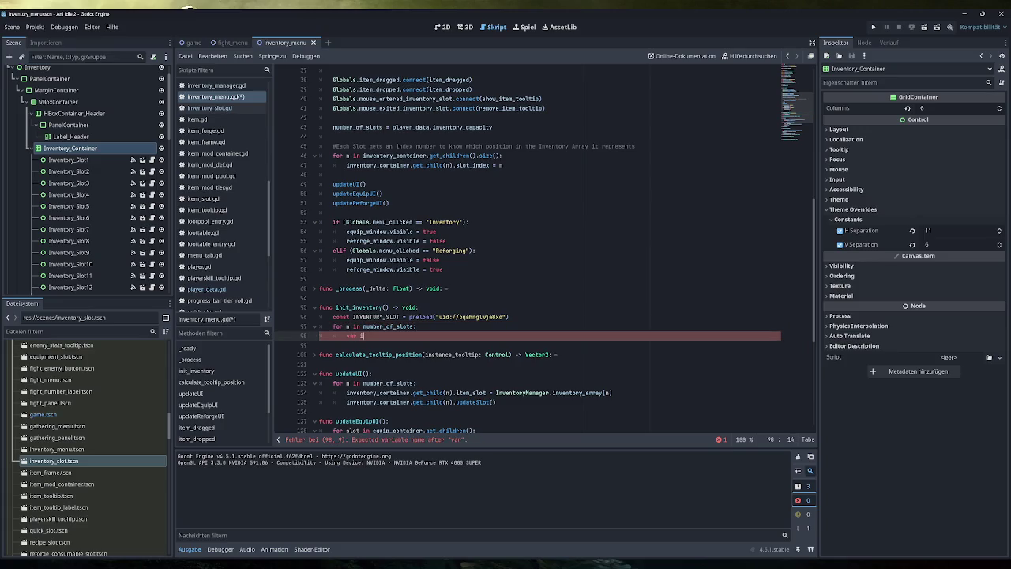
text(nv_slot)
text(: Inven)
key(Return)
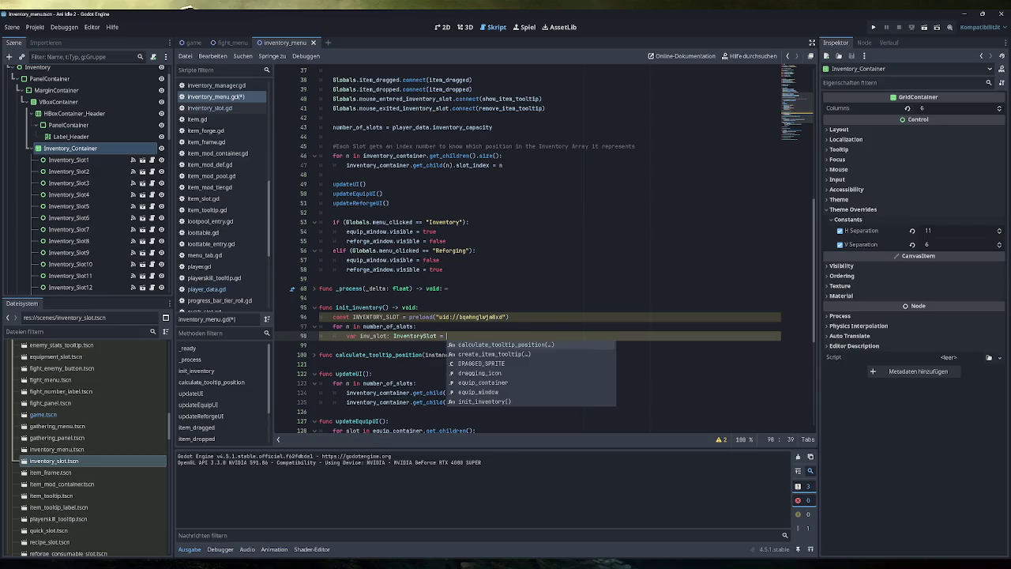
text(INVENTORY_SLOT)
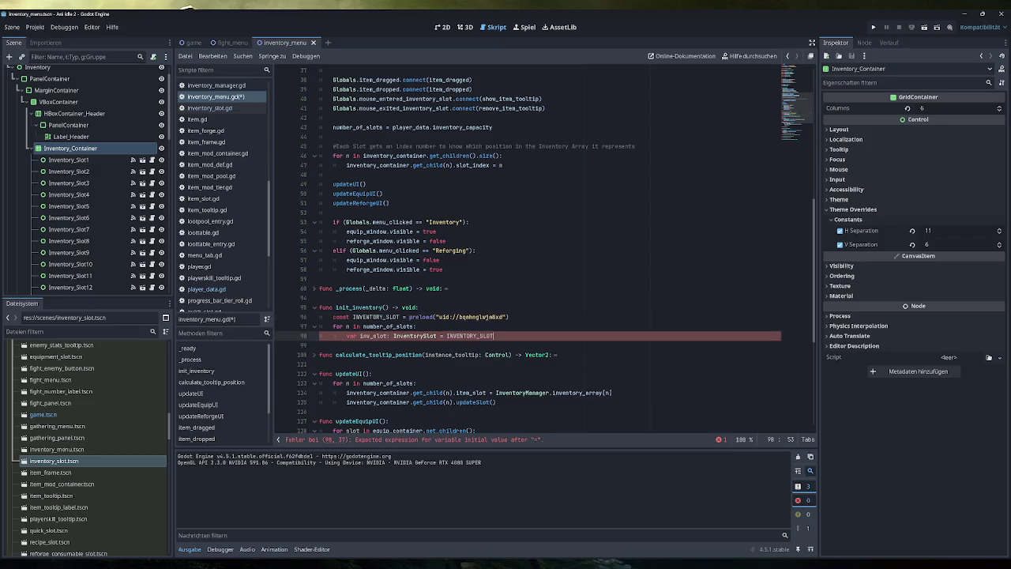
text(.duplic)
key(Return)
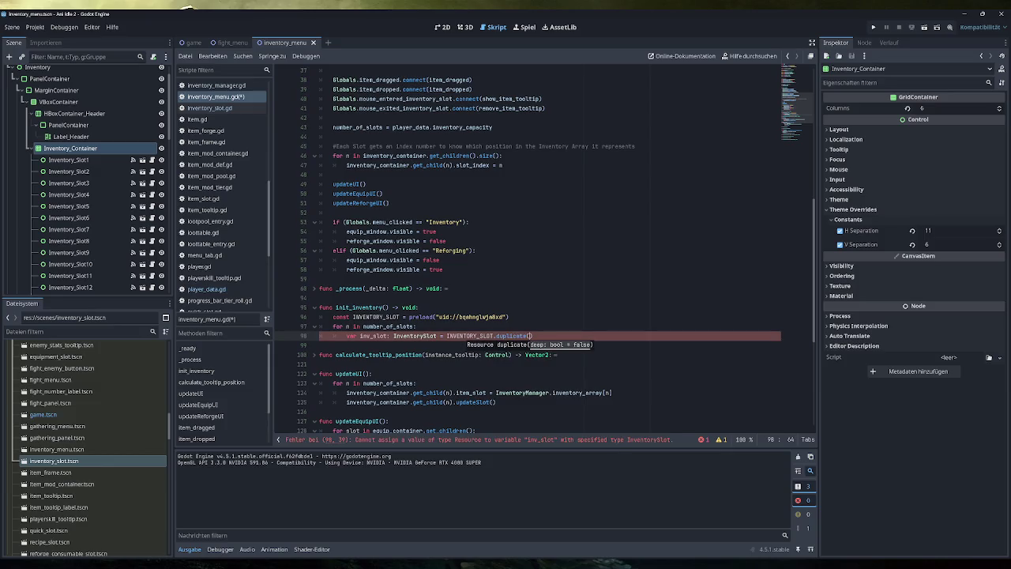
double_click(511, 336)
text(instanti)
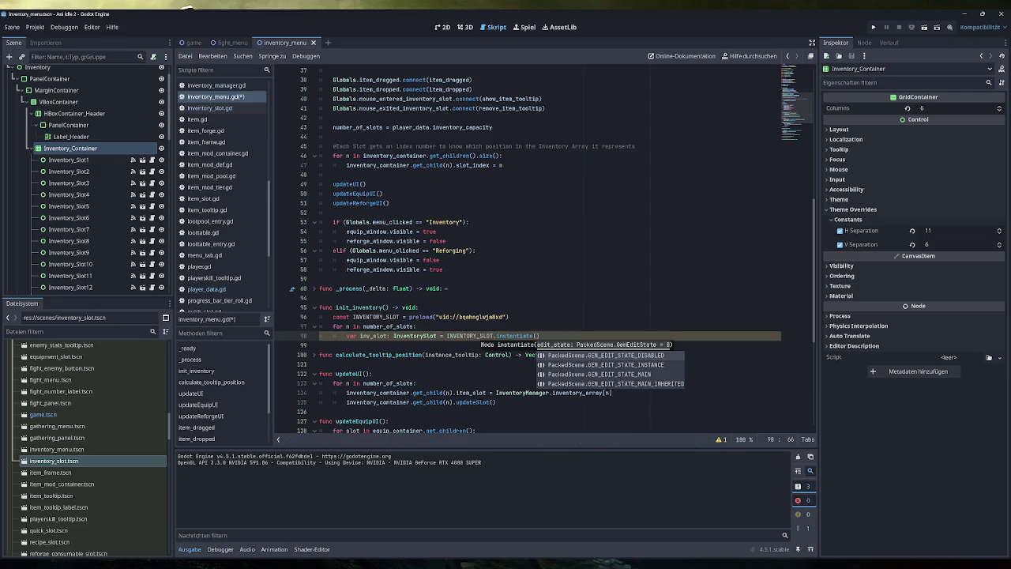
key(Return)
key(Return)
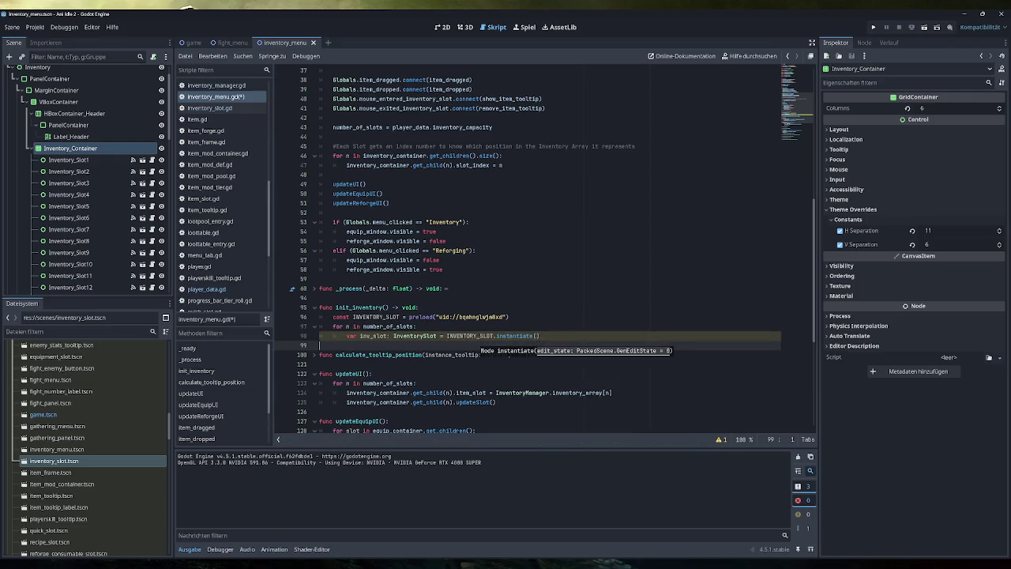
key(BackSpace)
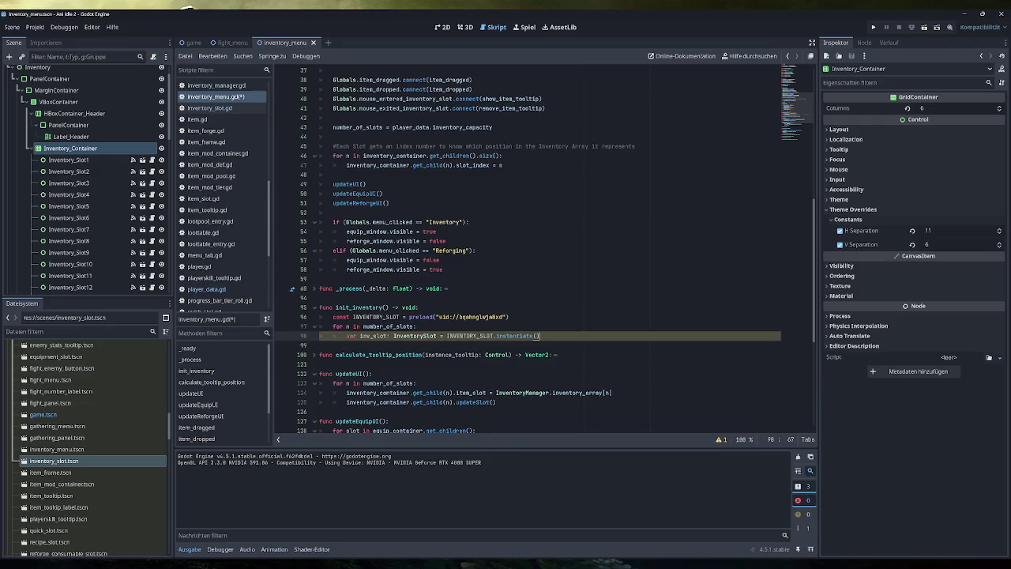
Add 'inventory_container.add_child(inv_slot)' to the loop and save the script.
key(Return)
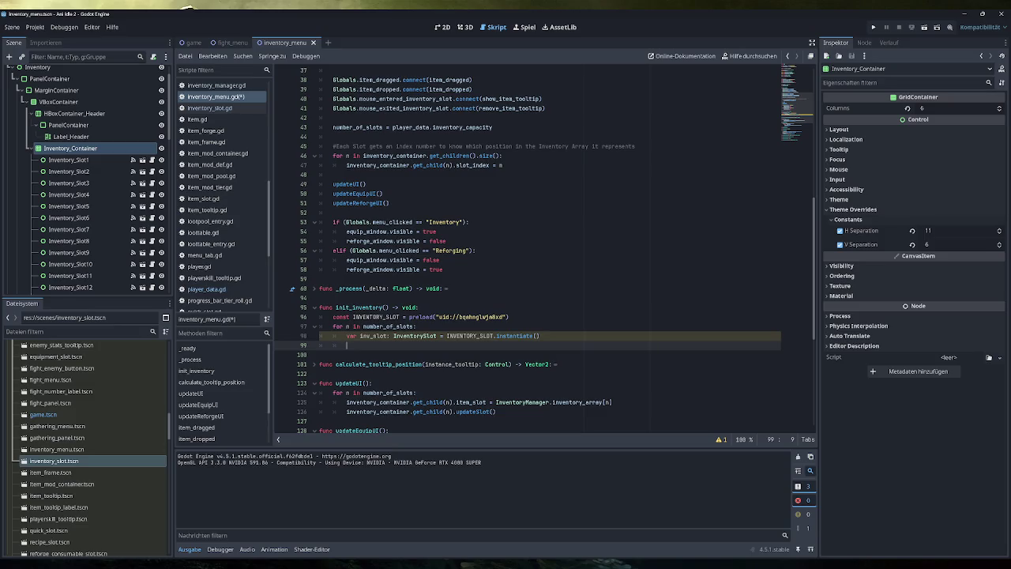
text(invent)
key(Return)
text(.add_child()
double_click(374, 336)
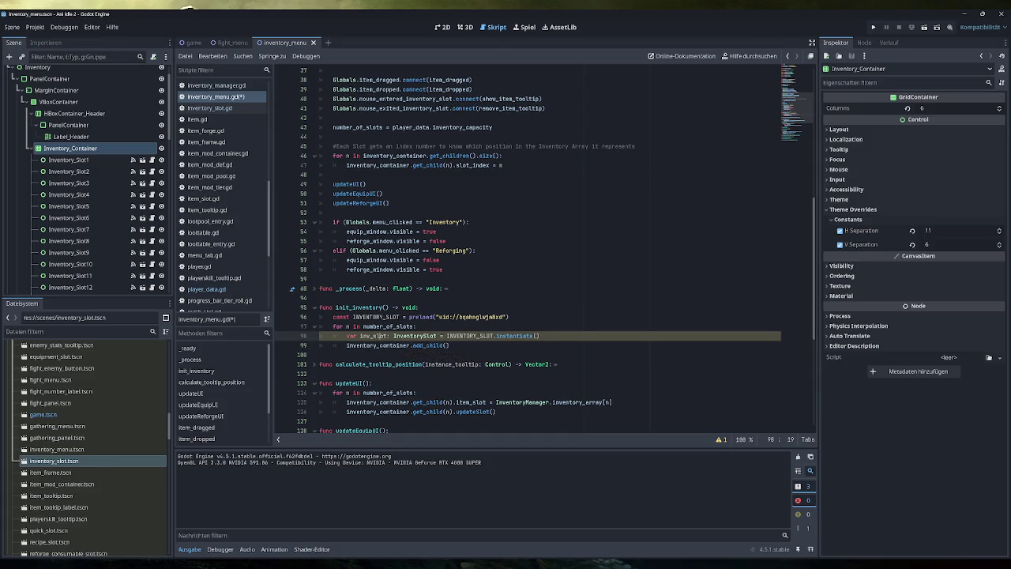
key(ctrl+c)
click(444, 345)
key(ctrl+v)
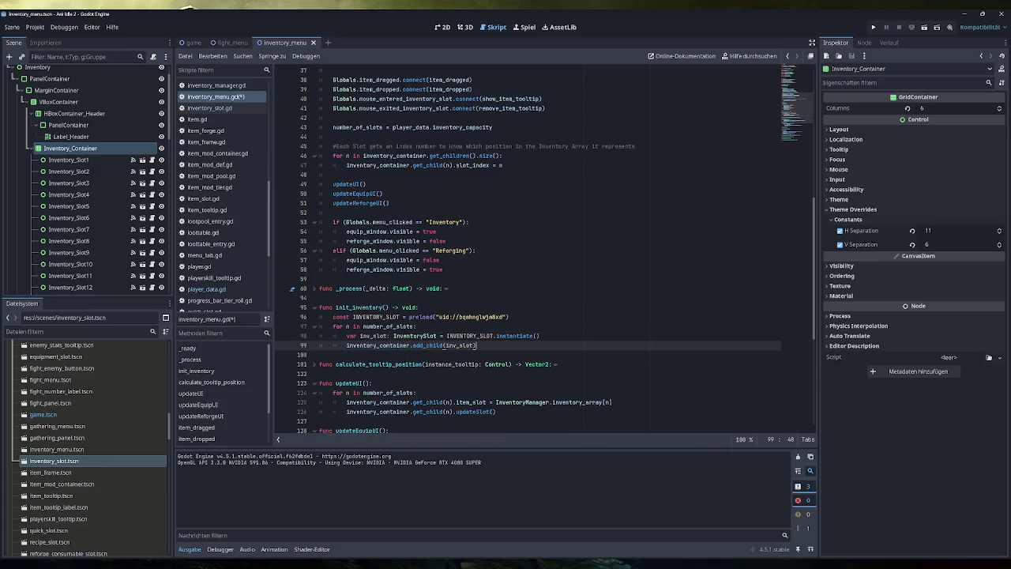
key(ctrl+s)
click(416, 326)
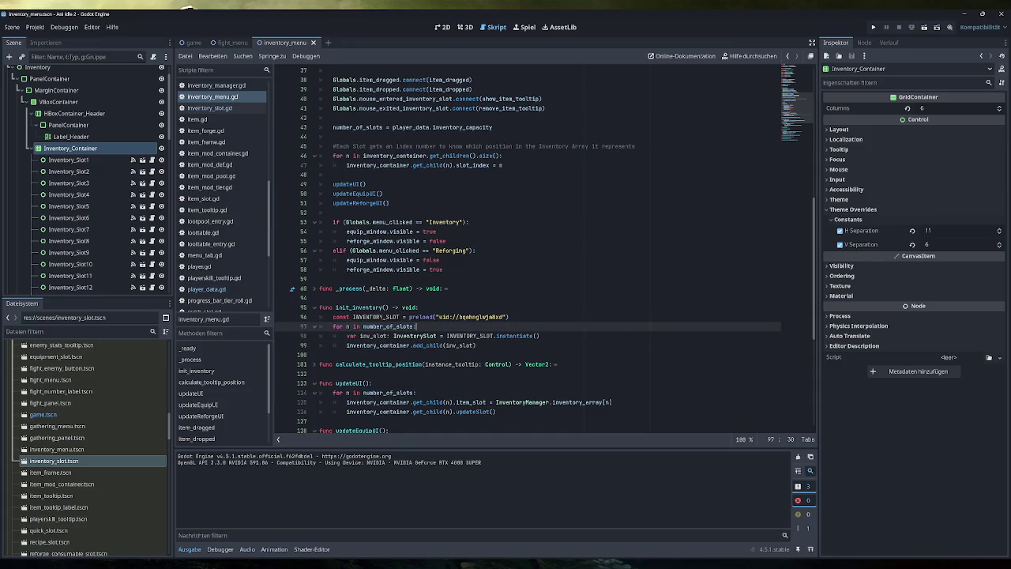
click(71, 159)
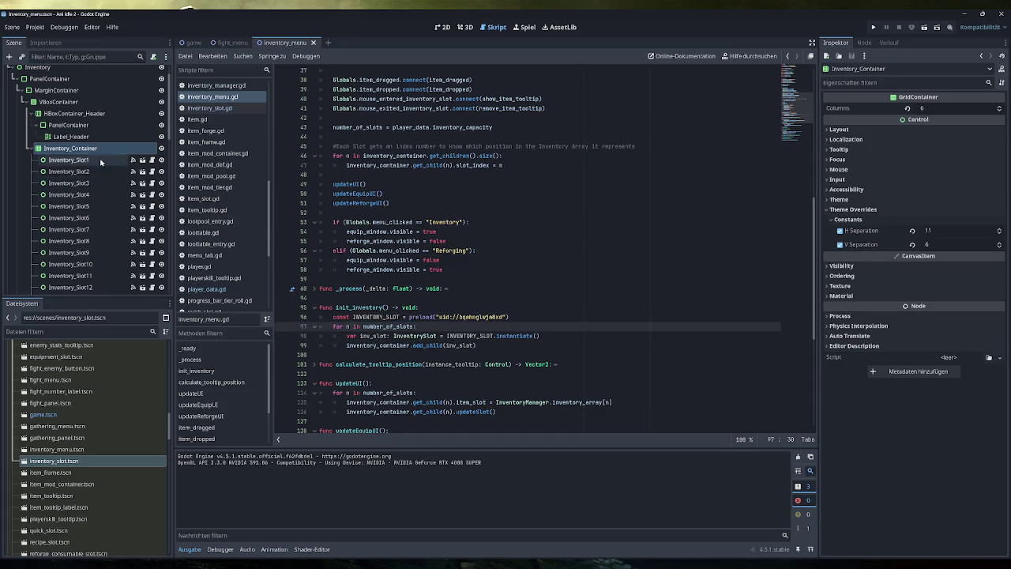
click(99, 276)
scroll(100, 264, down, 10)
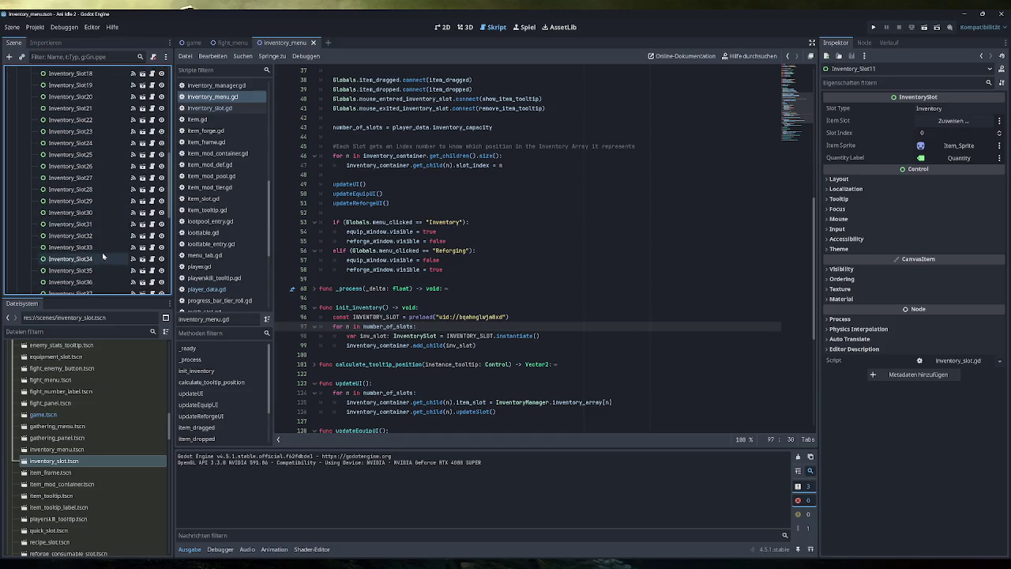
scroll(99, 259, up, 10)
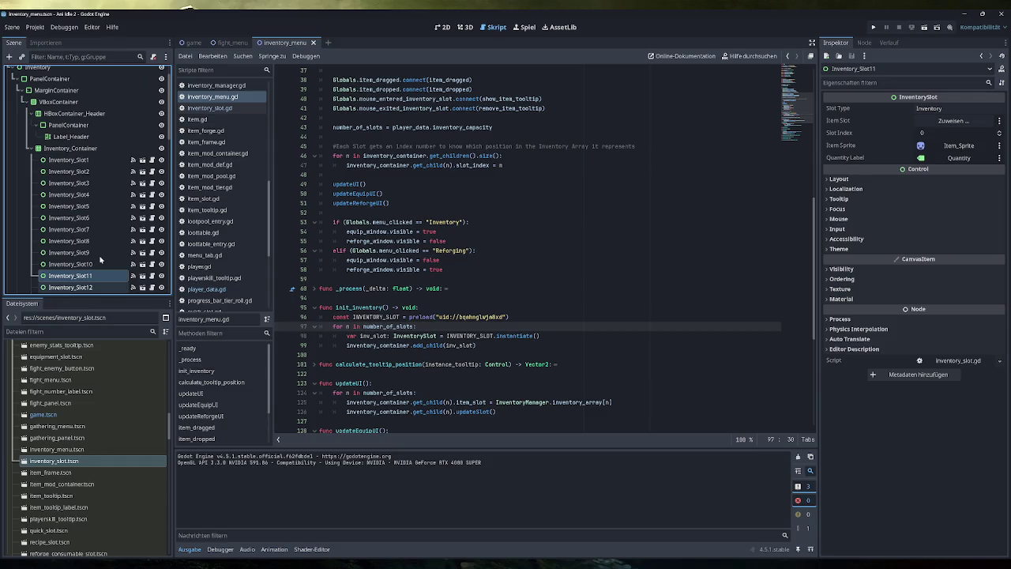
click(93, 161)
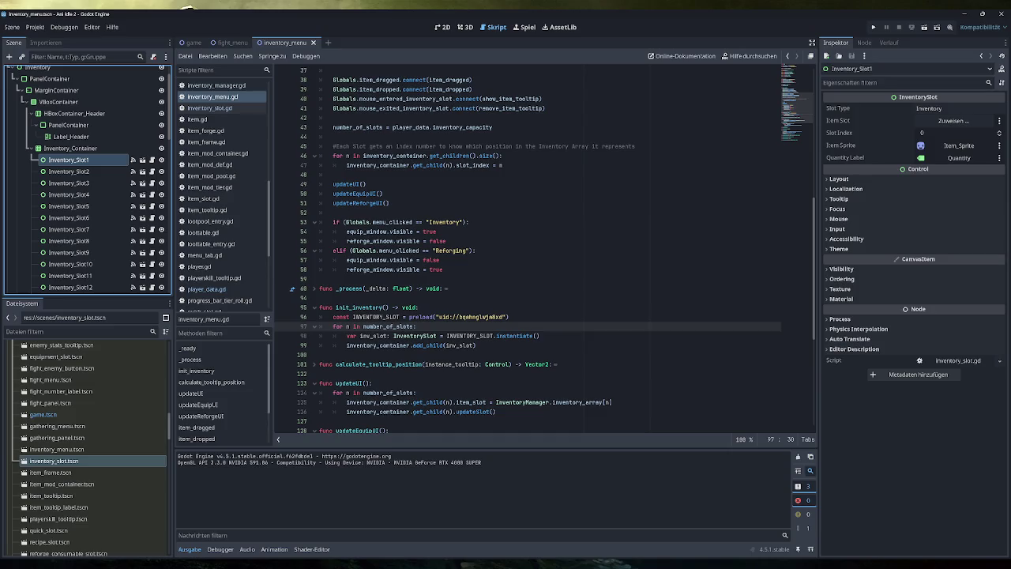
drag(506, 165, 346, 165)
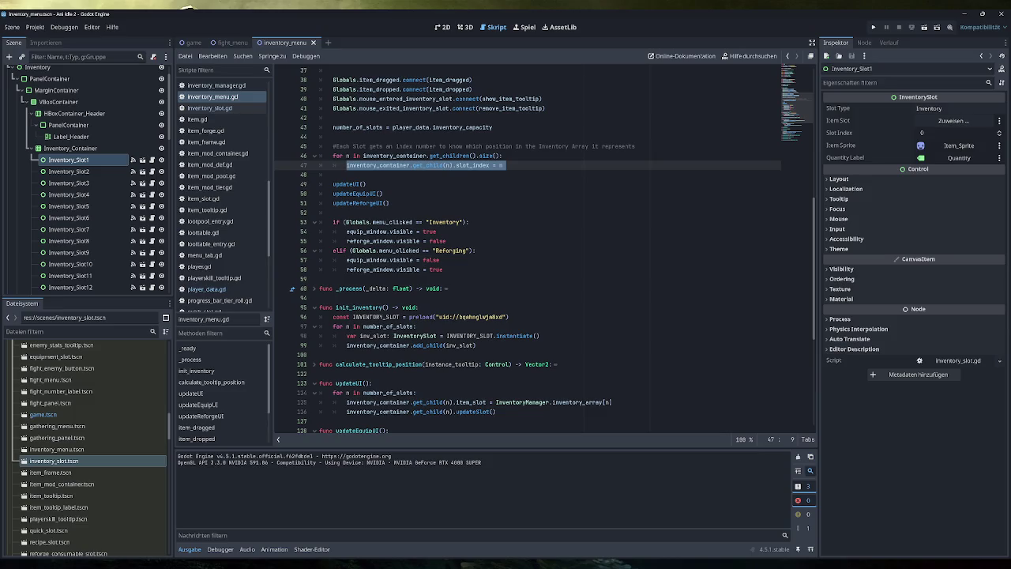
Add 'inv_slot.slot_index = n' after the instantiate line and save.
click(539, 335)
key(Return)
double_click(374, 336)
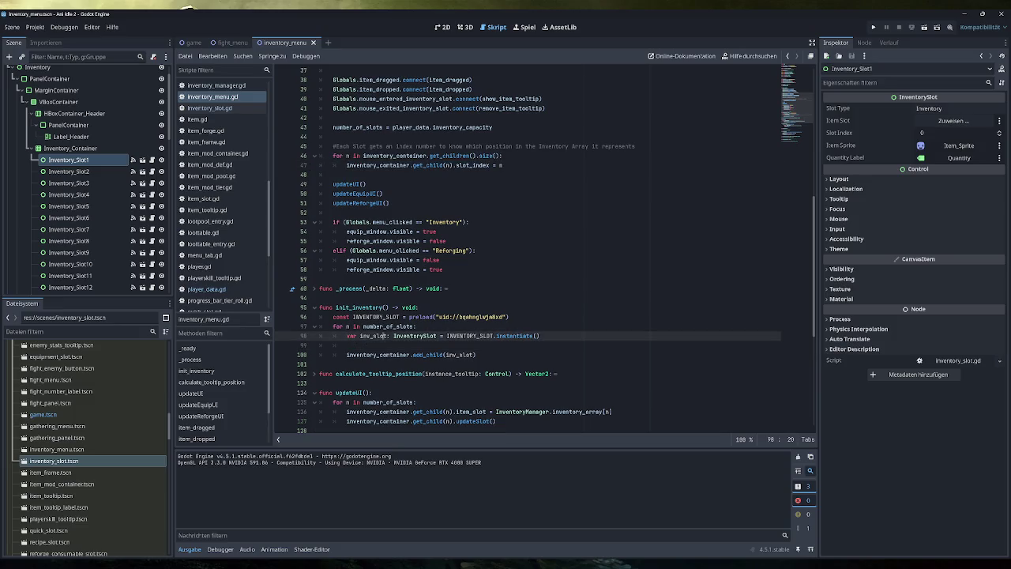
key(ctrl+c)
key(Down)
key(ctrl+v)
text(.slot)
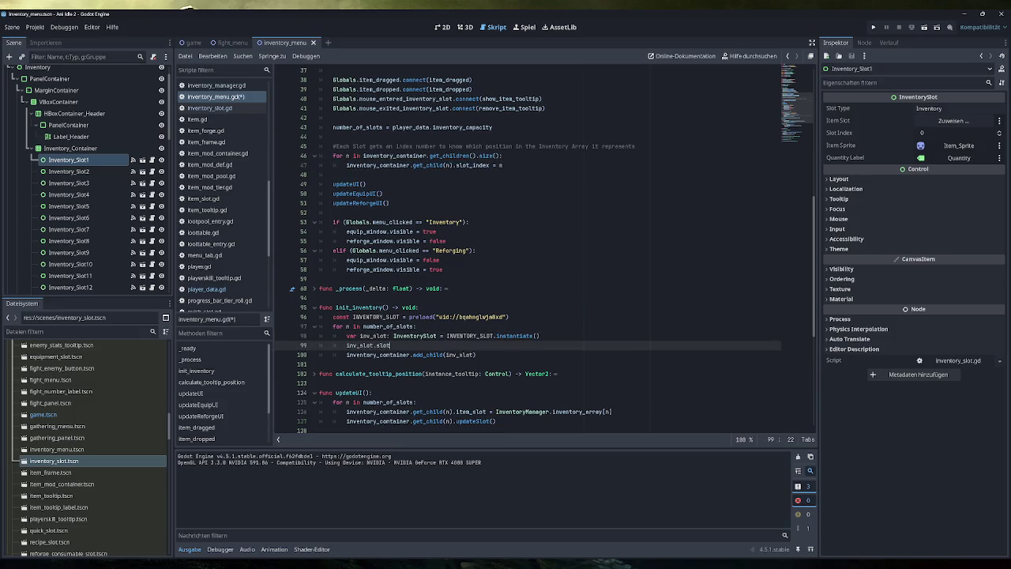
key(Return)
text(= n)
key(ctrl+s)
Comment out the old slot-index loop on lines 46–47.
scroll(545, 251, up, 5)
drag(504, 307, 333, 288)
drag(507, 308, 319, 298)
key(ctrl+k)
Call init_inventory() in _ready below the commented loop and save the script.
click(424, 307)
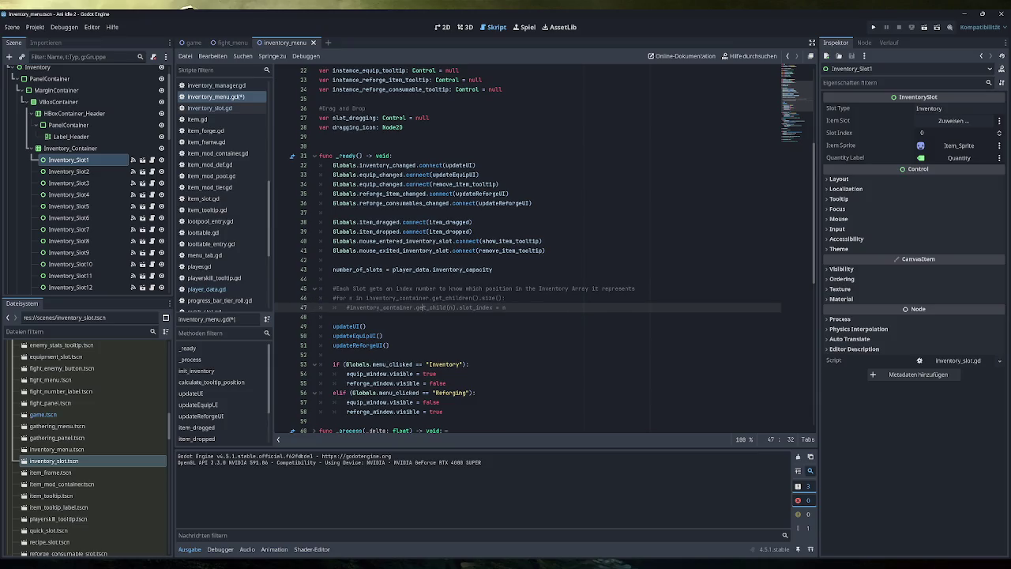
scroll(545, 251, down, 1)
key(Return)
key(Return)
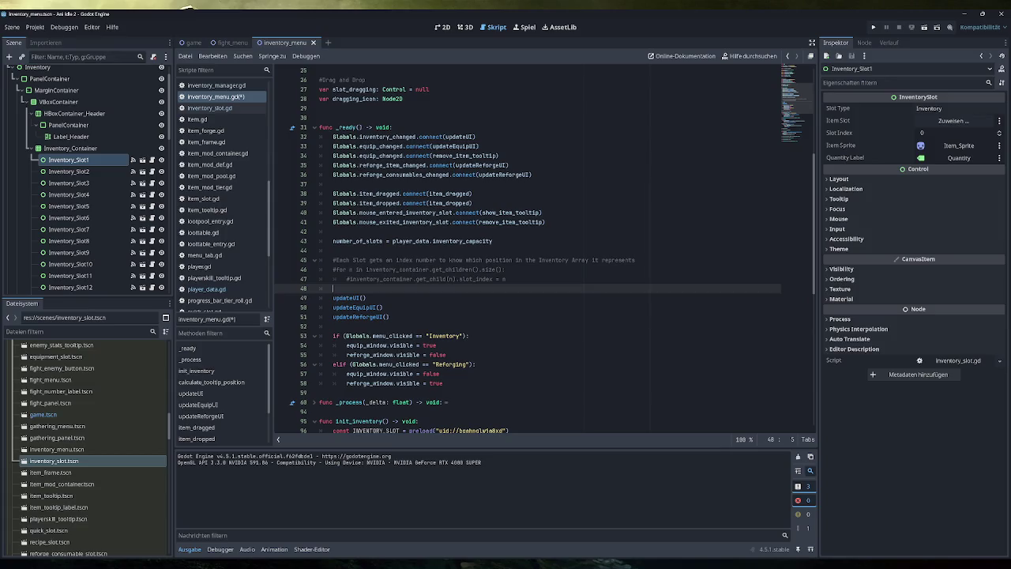
text(init_inventory())
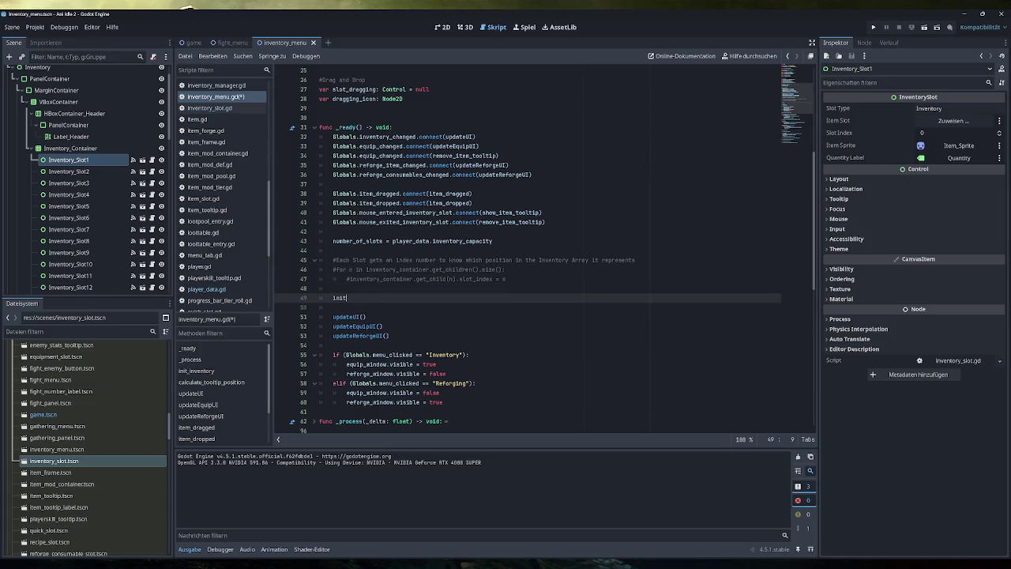
key(ctrl+s)
scroll(545, 251, down, 4)
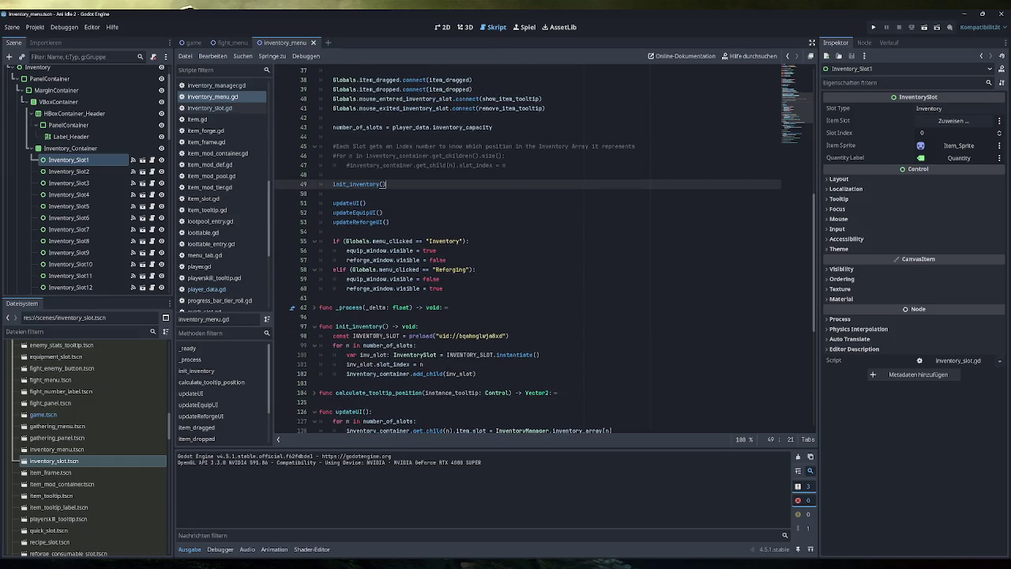
Browse the scene tree from Inventory_Slot48 up to Inventory_Container, then switch to the 2D editor.
click(96, 161)
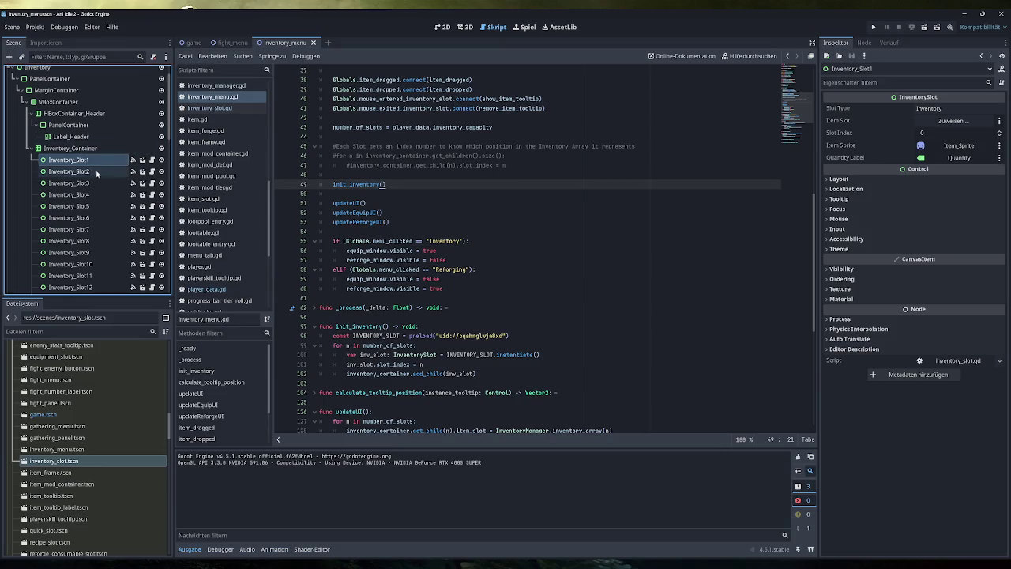
scroll(95, 190, down, 10)
click(91, 195)
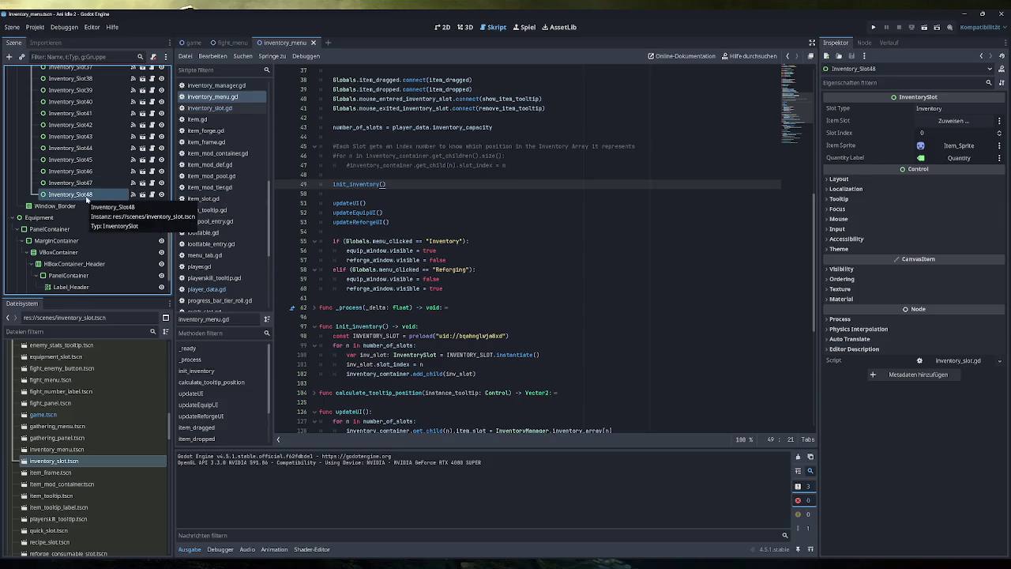
scroll(79, 142, up, 10)
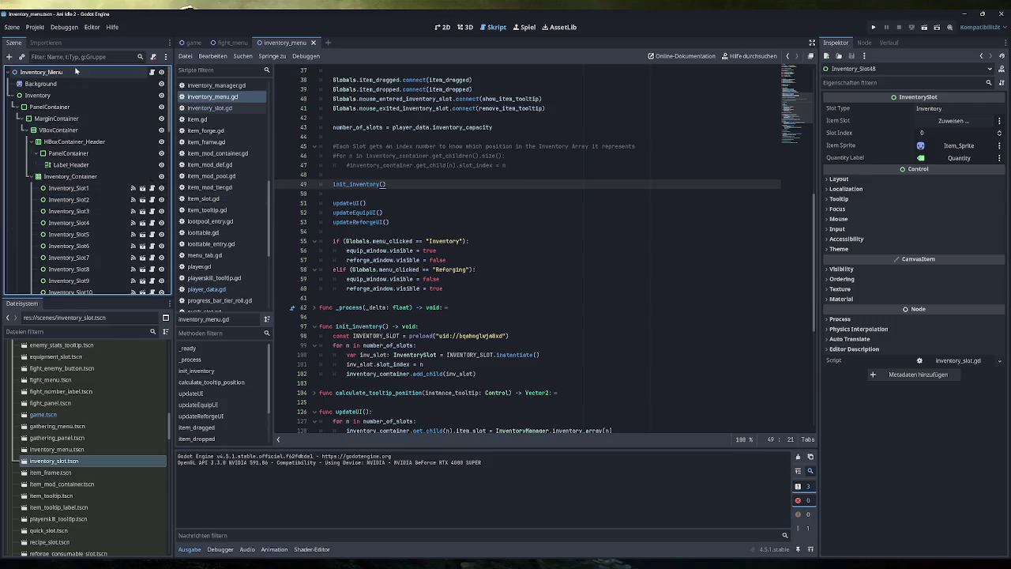
click(76, 71)
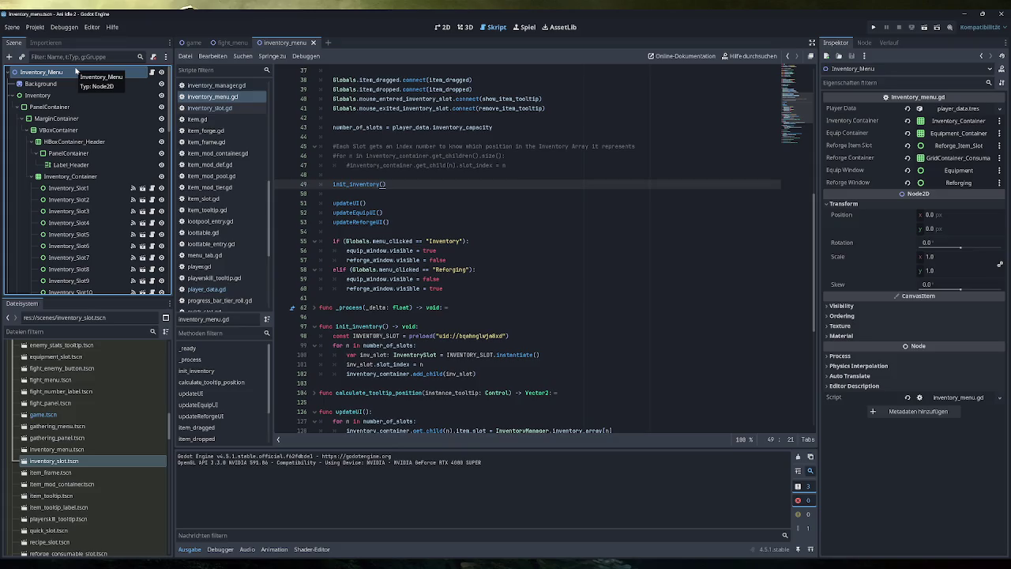
click(83, 177)
click(38, 179)
click(38, 179)
click(447, 28)
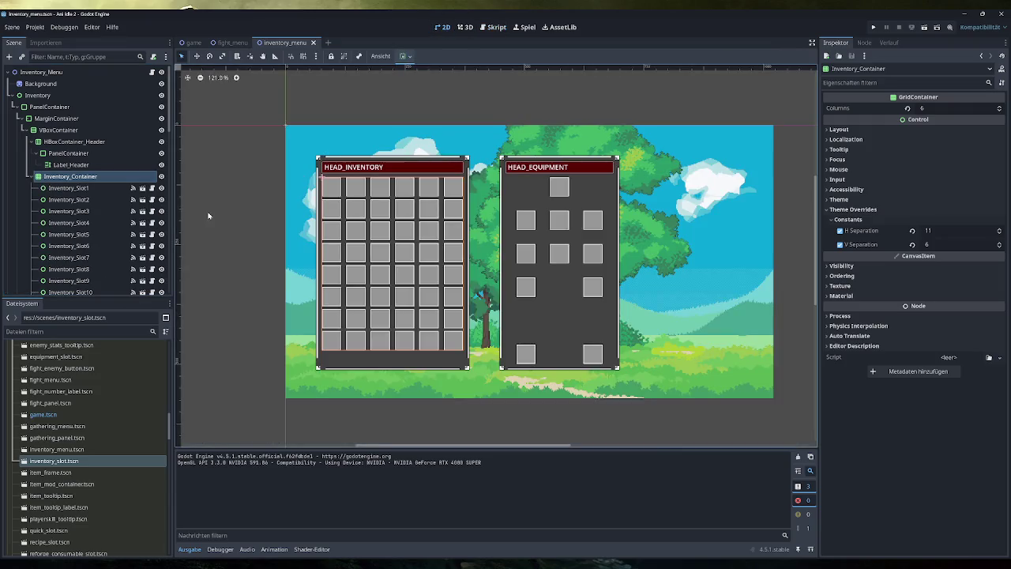
Select Inventory_Slot1 and scroll through the slot nodes in the Scene dock.
click(79, 190)
scroll(85, 199, down, 10)
scroll(85, 201, down, 8)
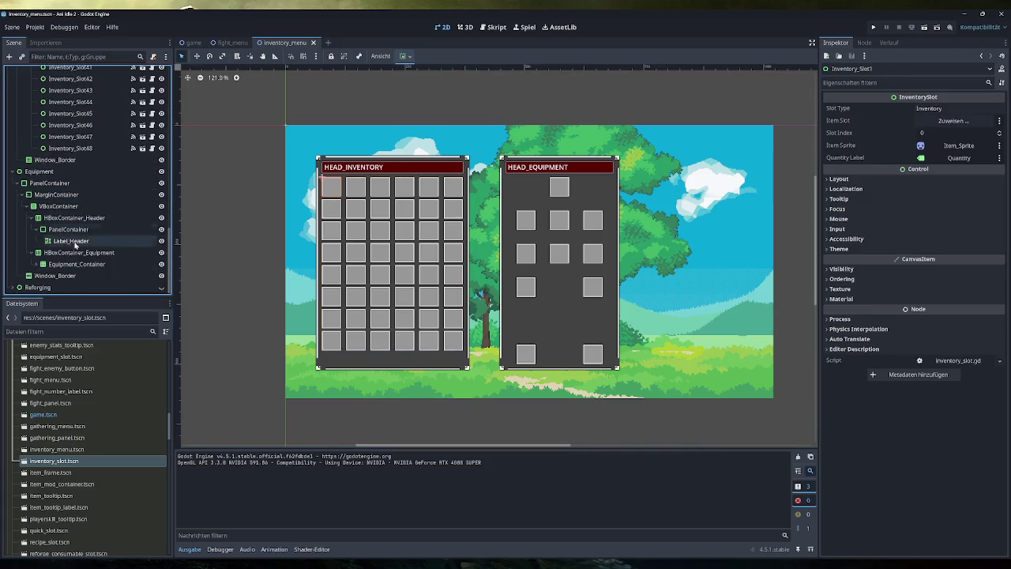
scroll(91, 226, up, 5)
scroll(91, 226, up, 8)
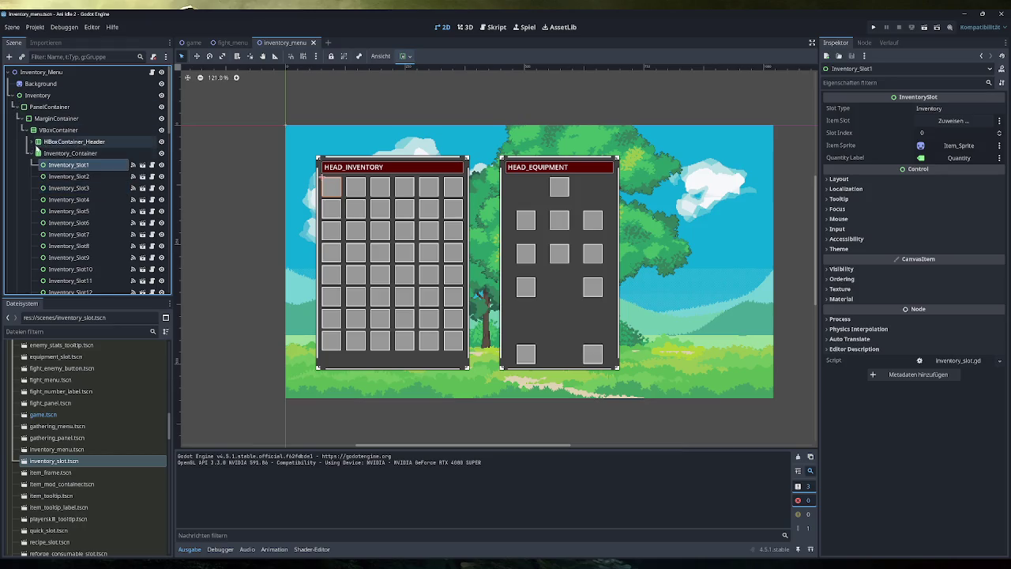
scroll(45, 207, down, 5)
scroll(48, 213, down, 8)
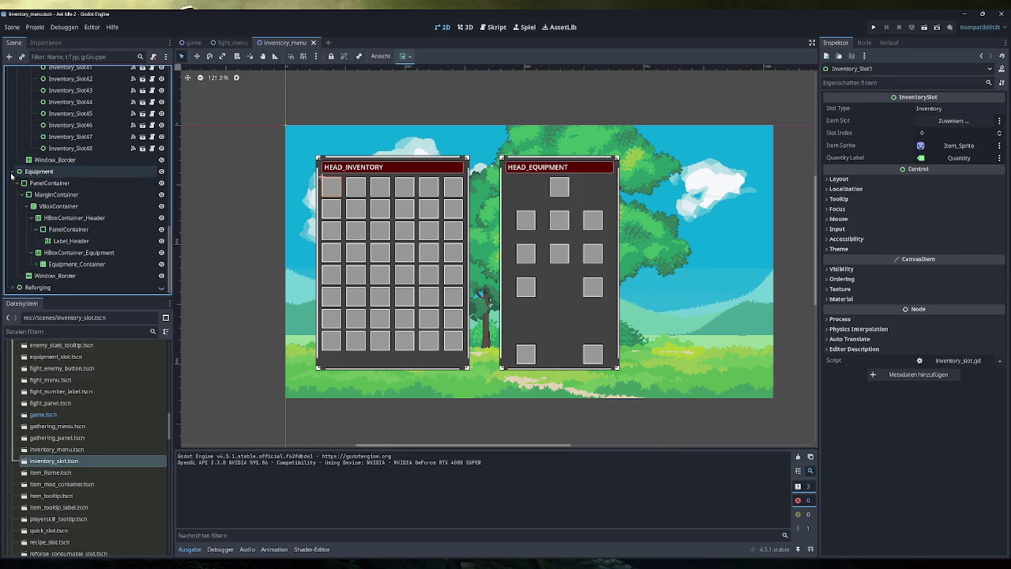
scroll(49, 227, up, 13)
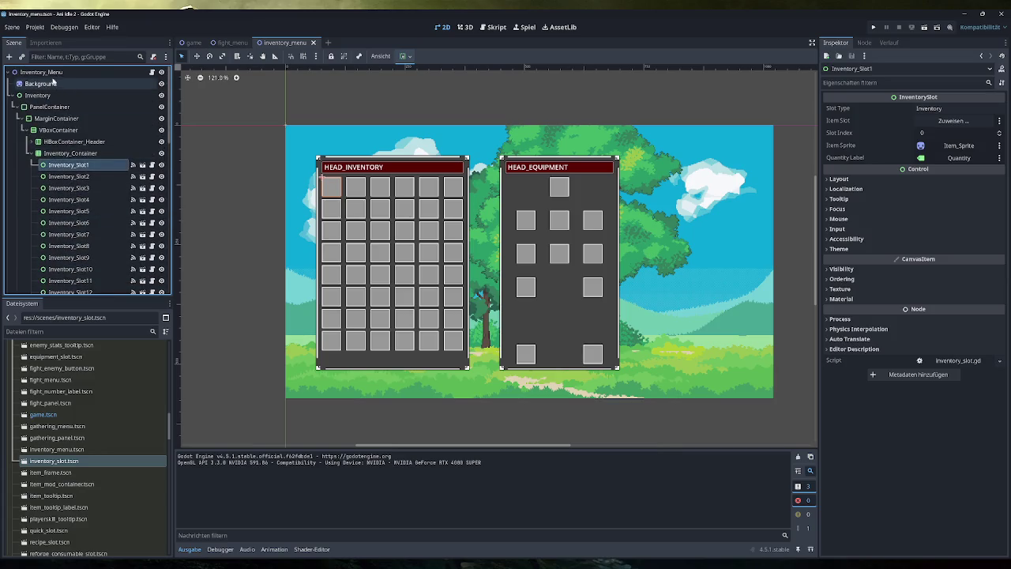
Add a Control node under Inventory_Menu and rename it Temporary.
click(49, 72)
key(ctrl+a)
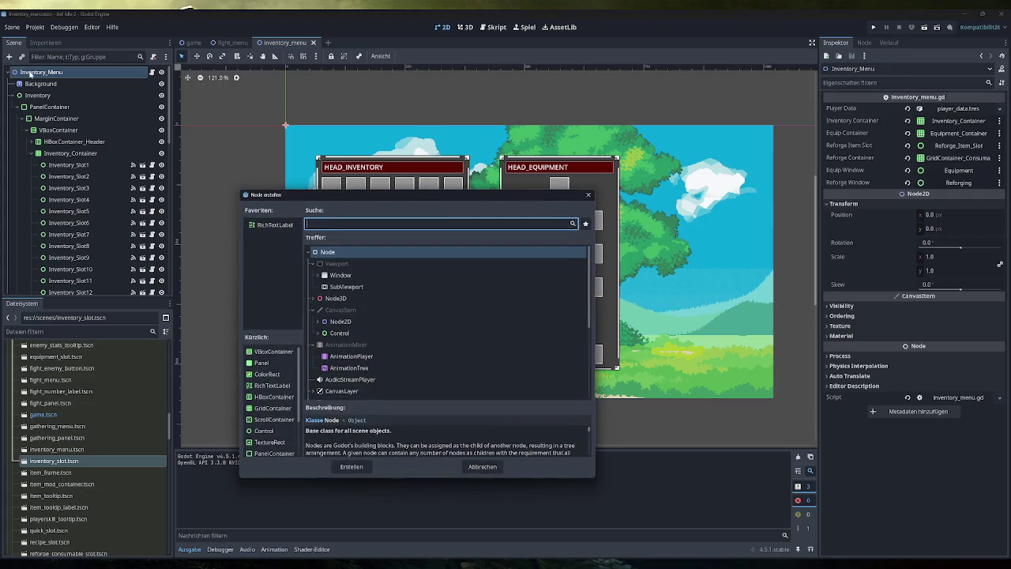
text(temporary)
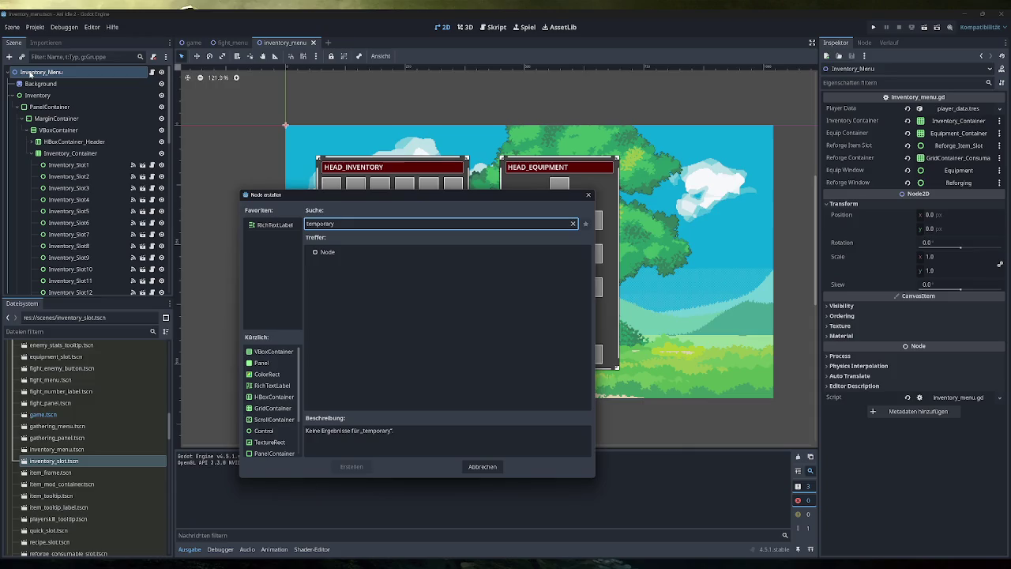
key(ctrl+a)
text(control)
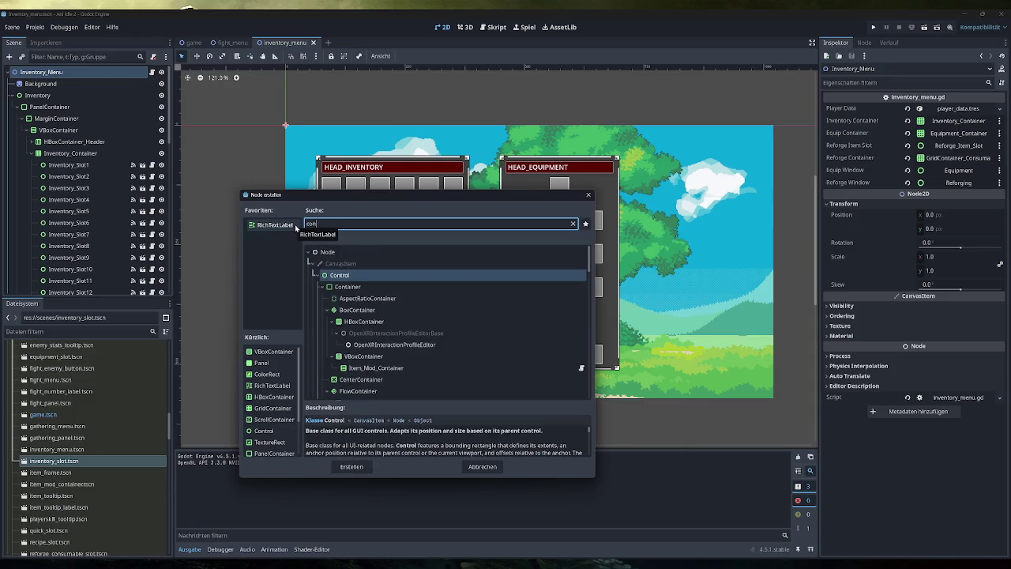
key(Return)
key(F2)
text(Temporary)
key(Return)
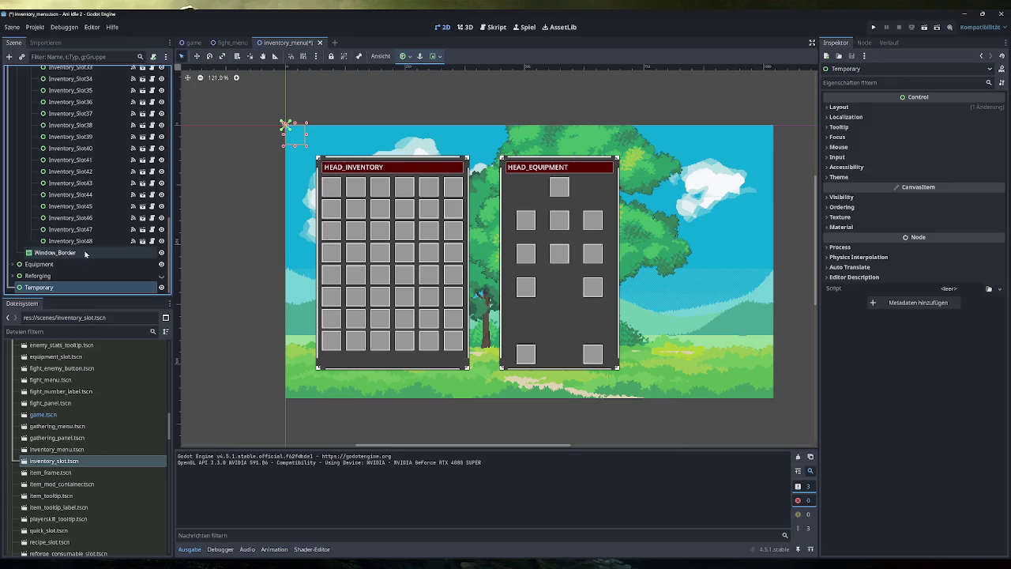
Move all 48 old inventory slots under the Temporary node.
click(79, 241)
scroll(79, 198, up, 10)
shift+click(75, 164)
mouse_move(83, 204)
mouse_down()
mouse_move(75, 293)
mouse_move(43, 291)
mouse_up()
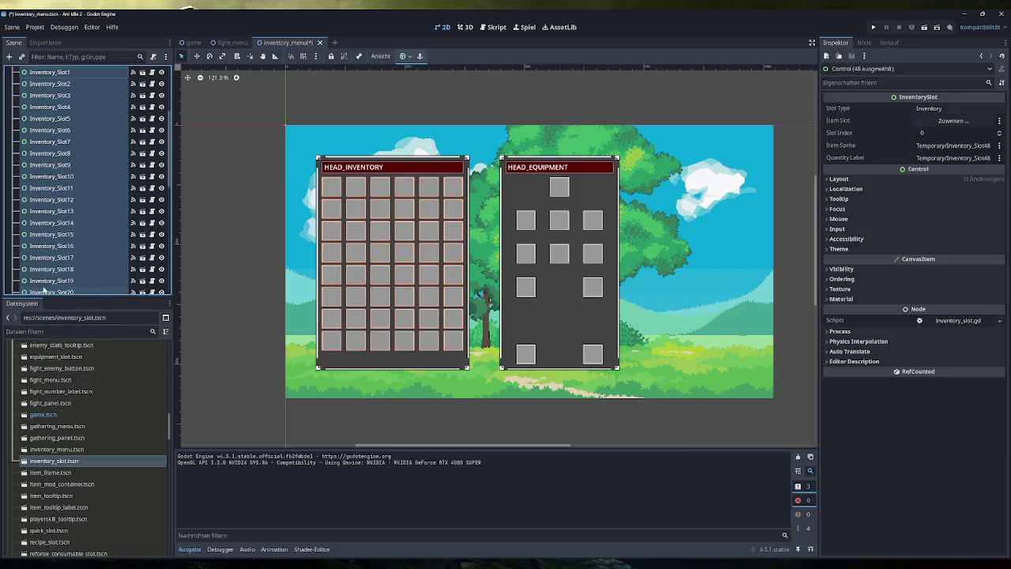
scroll(95, 226, up, 5)
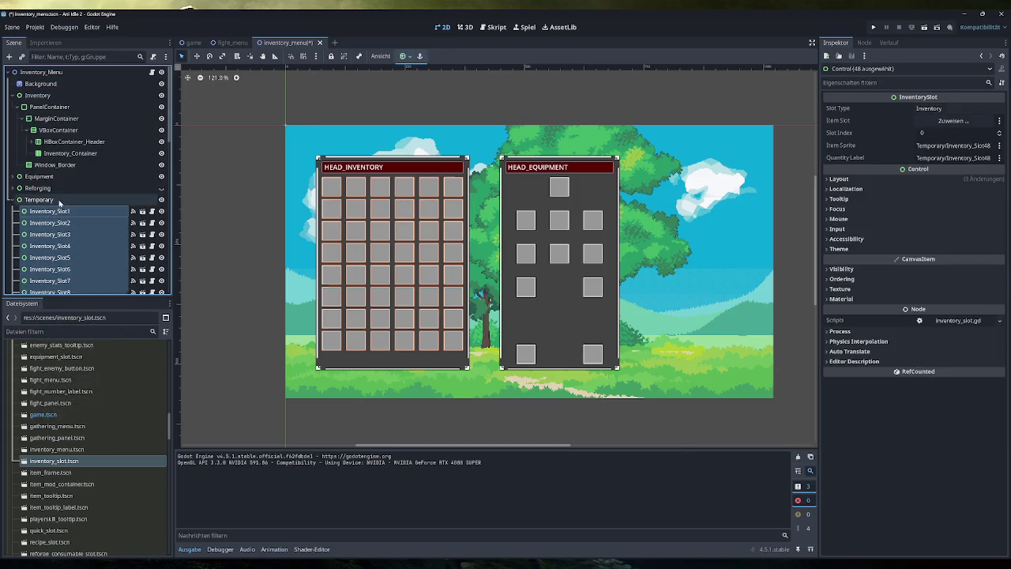
click(59, 200)
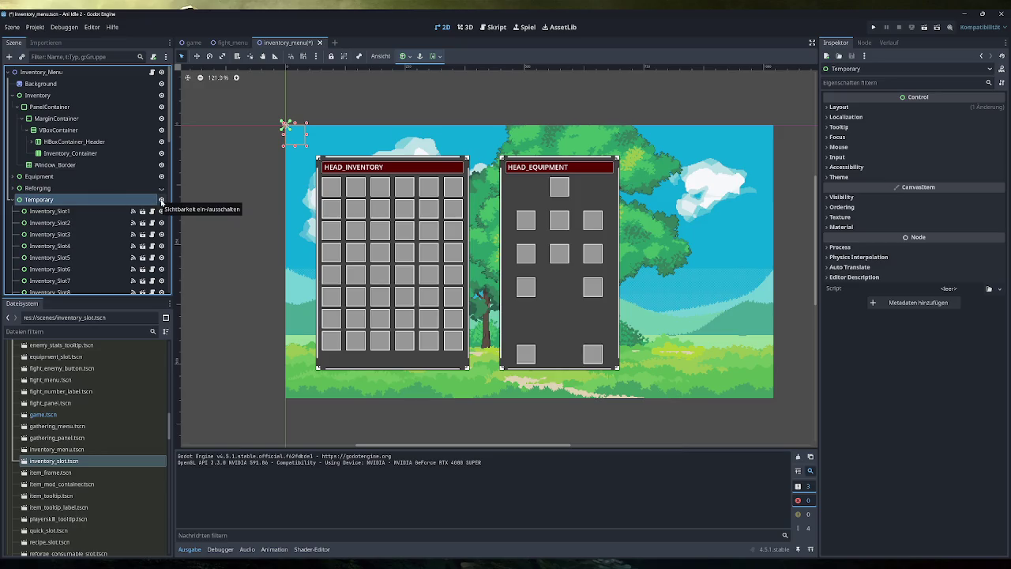
click(162, 200)
click(161, 201)
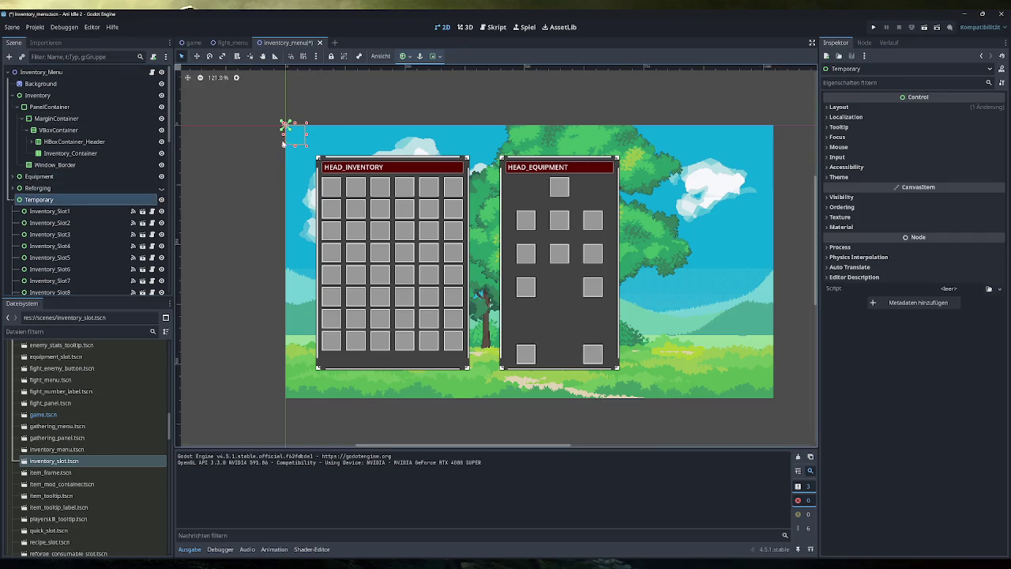
Shift the Temporary slot grid right of the panels, save the scene and run the game.
key(w)
mouse_move(280, 130)
mouse_down()
mouse_move(488, 131)
mouse_move(670, 150)
mouse_move(633, 133)
mouse_up()
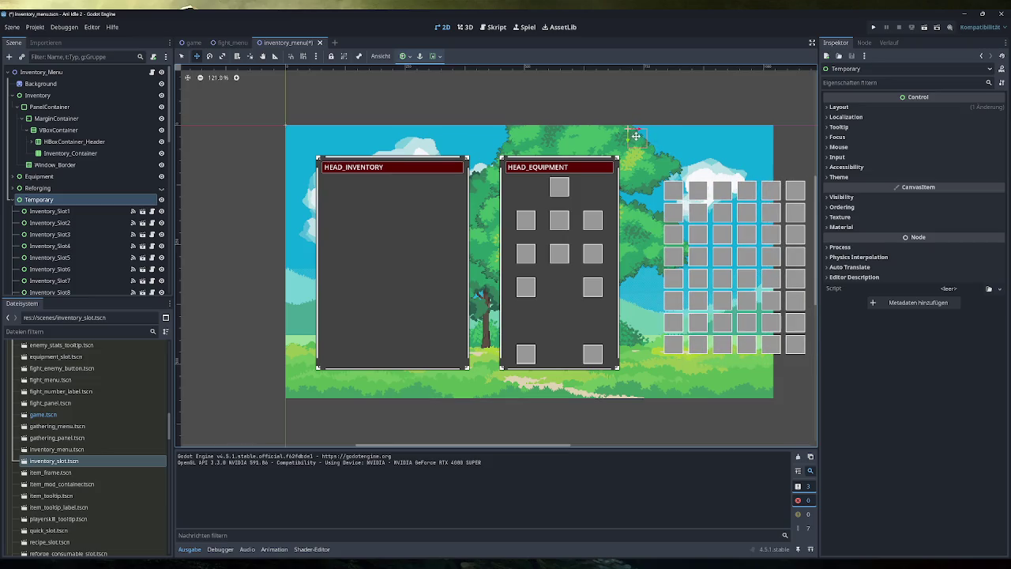
click(72, 153)
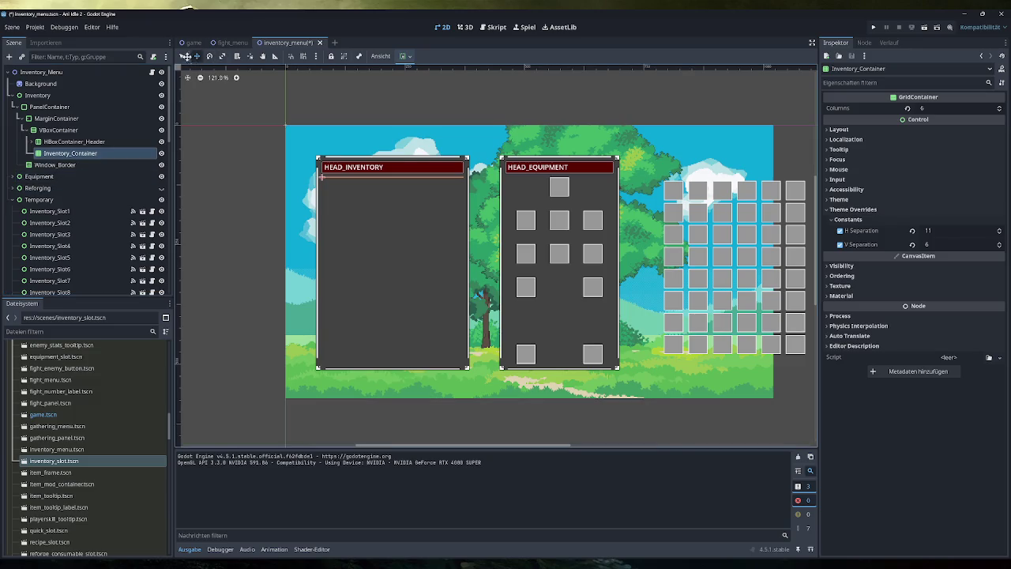
key(ctrl+s)
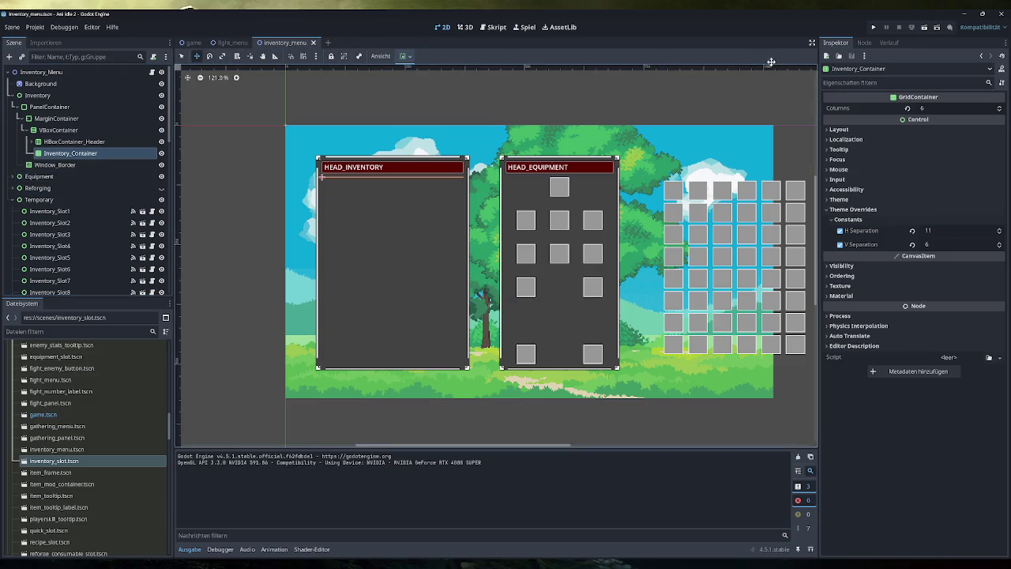
click(873, 29)
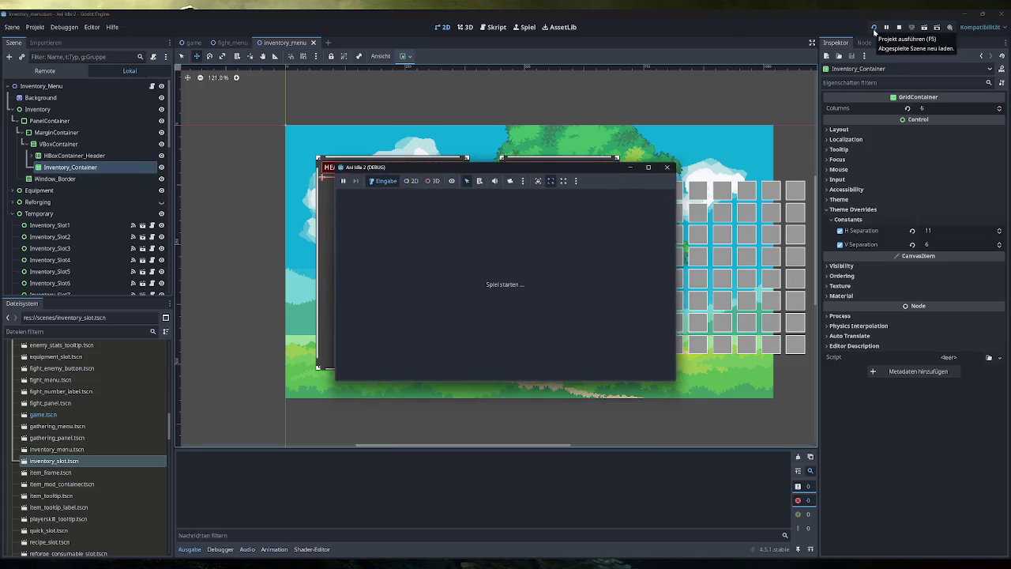
Open the game's inventory and add test items until all twelve slots are full.
double_click(396, 166)
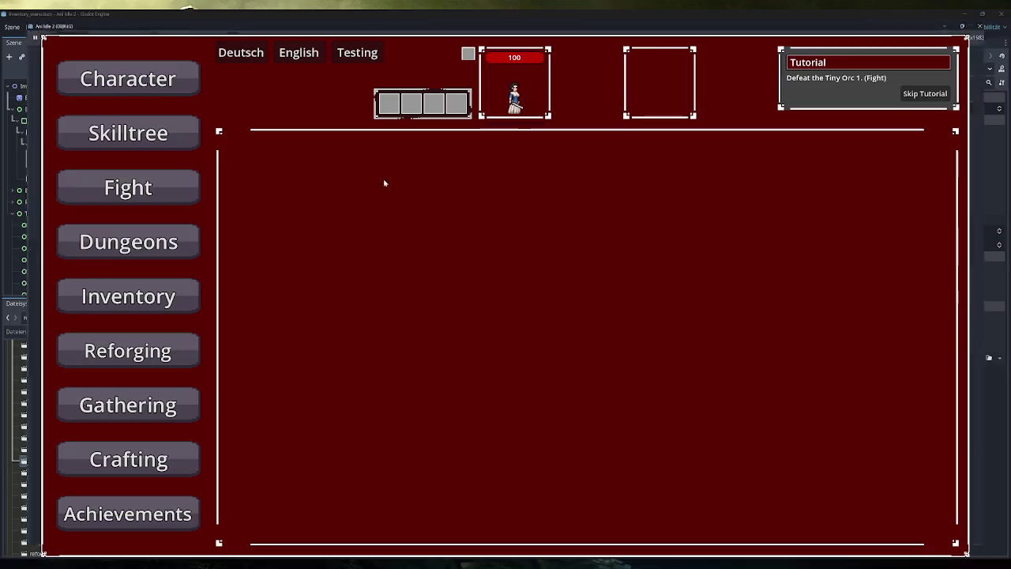
click(175, 297)
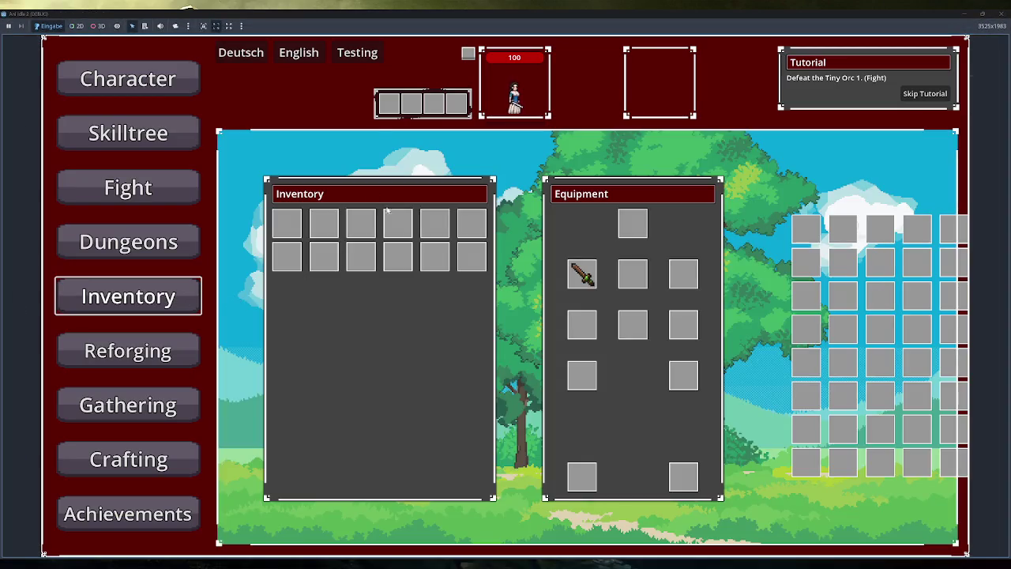
click(341, 58)
click(340, 59)
click(340, 58)
click(341, 58)
double_click(378, 17)
click(448, 196)
click(448, 196)
click(448, 196)
click(448, 195)
click(449, 196)
click(449, 195)
click(449, 196)
click(448, 196)
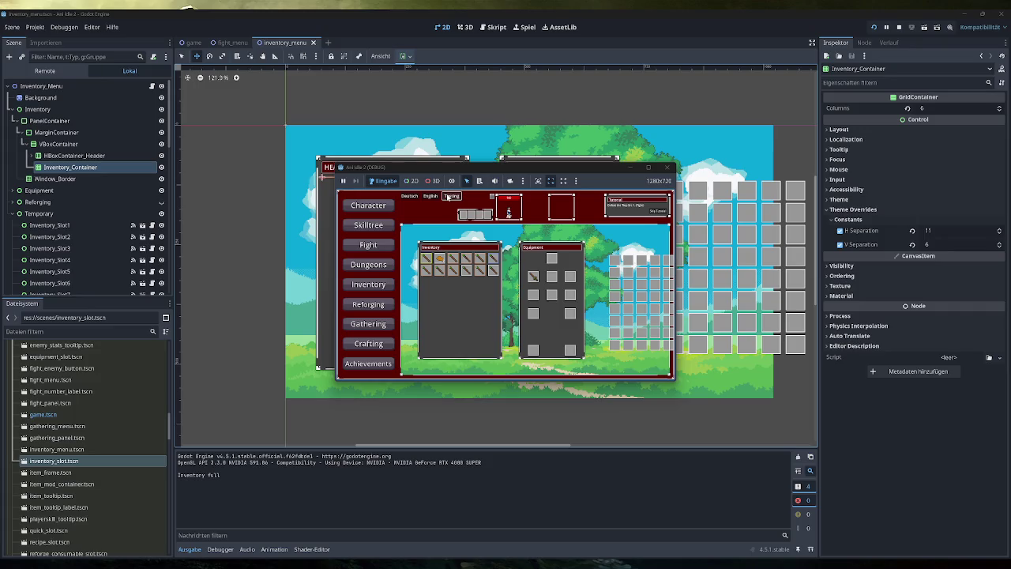
Drag the meat item into the first quick slot.
double_click(453, 167)
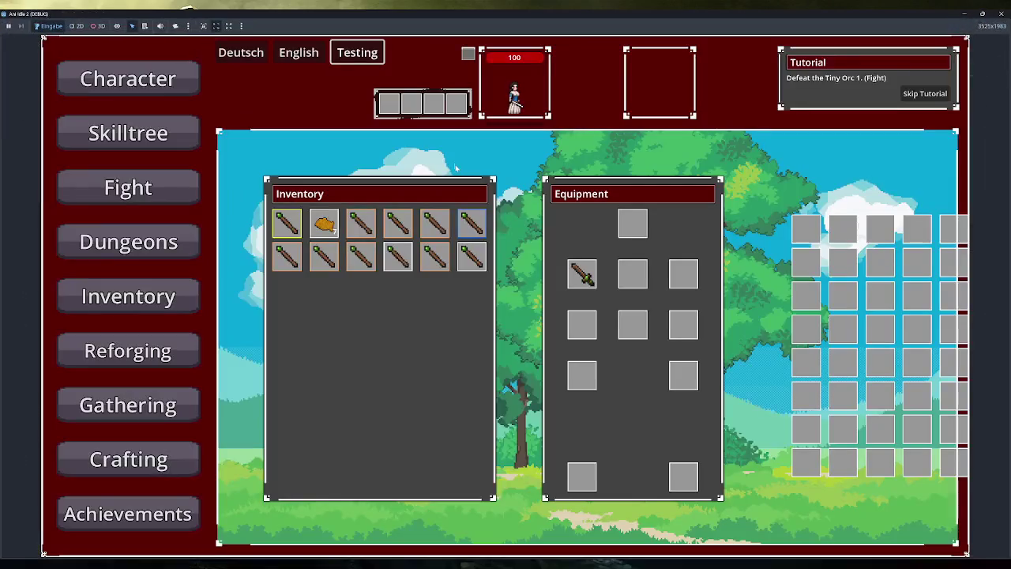
drag(325, 225, 390, 126)
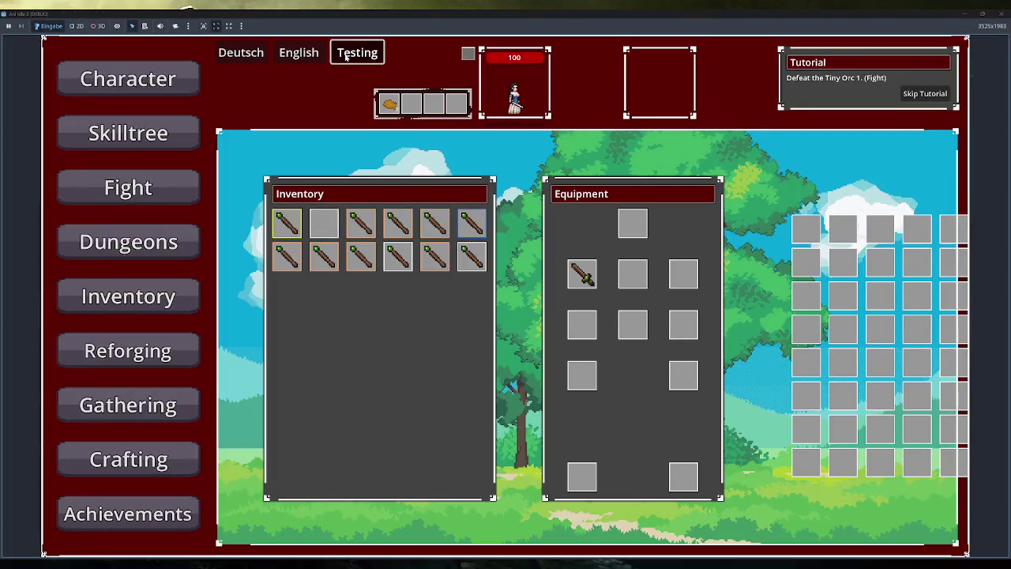
double_click(459, 16)
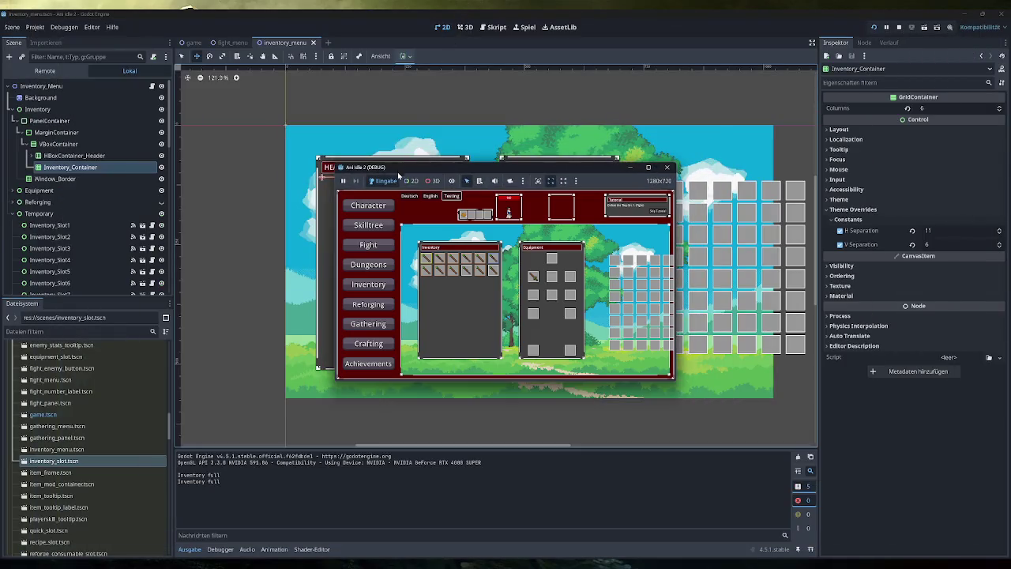
double_click(514, 168)
mouse_move(463, 214)
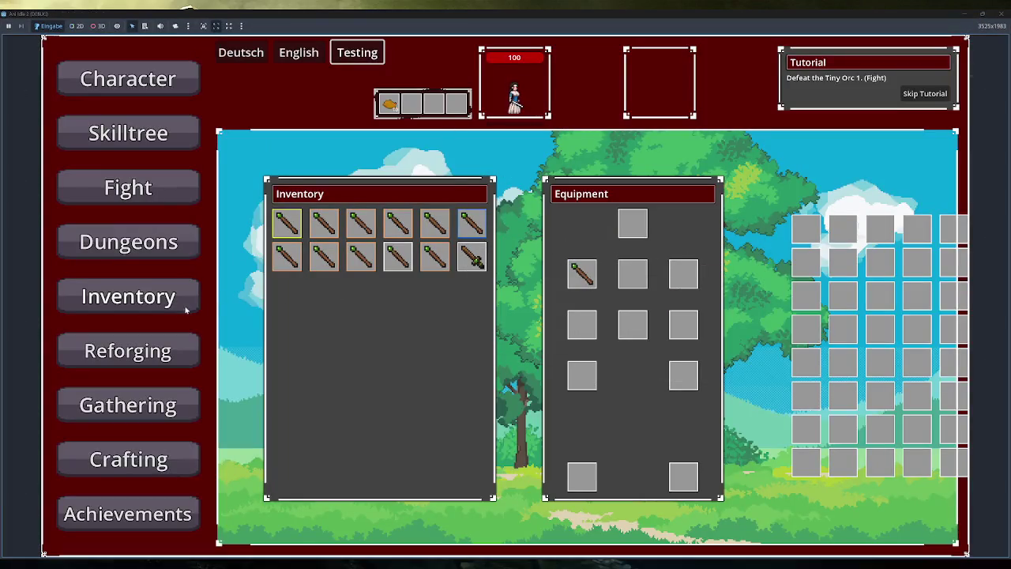
click(182, 354)
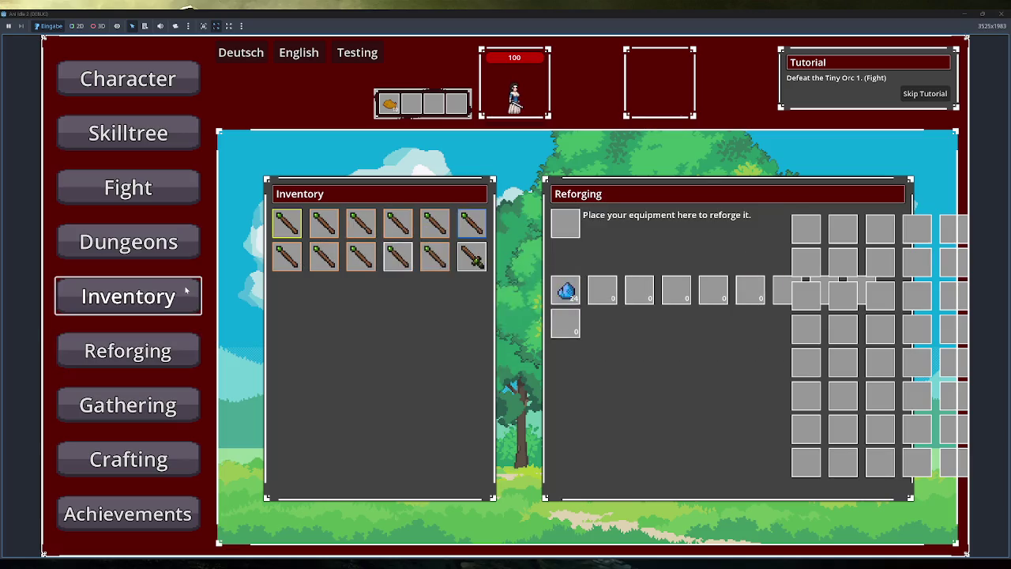
click(187, 291)
click(155, 350)
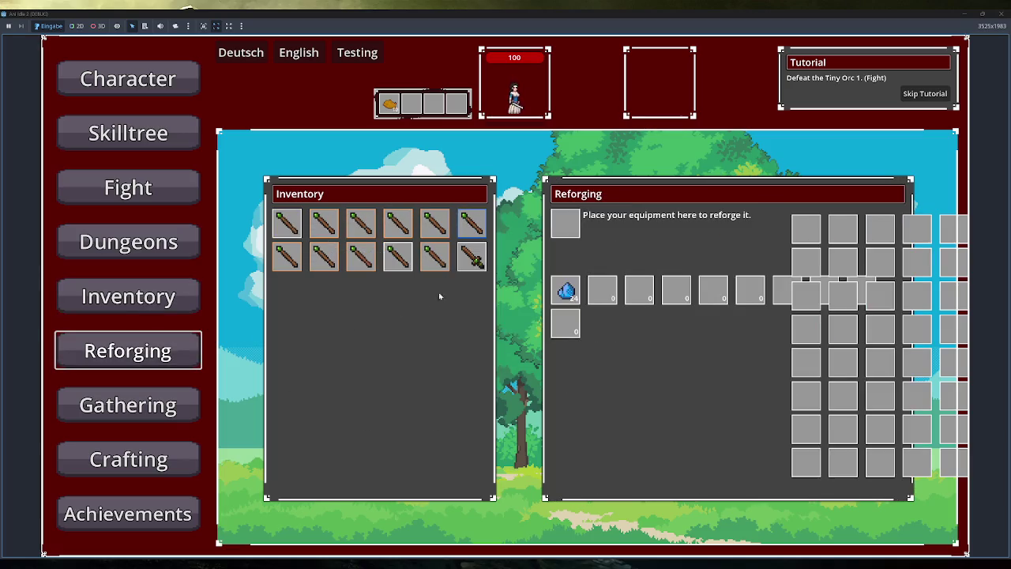
drag(287, 223, 564, 223)
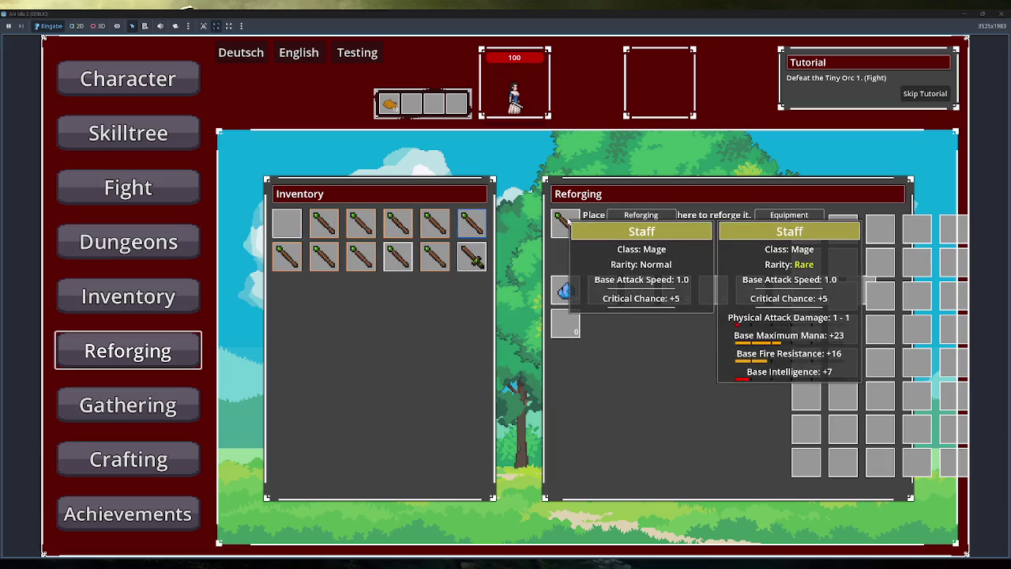
click(566, 222)
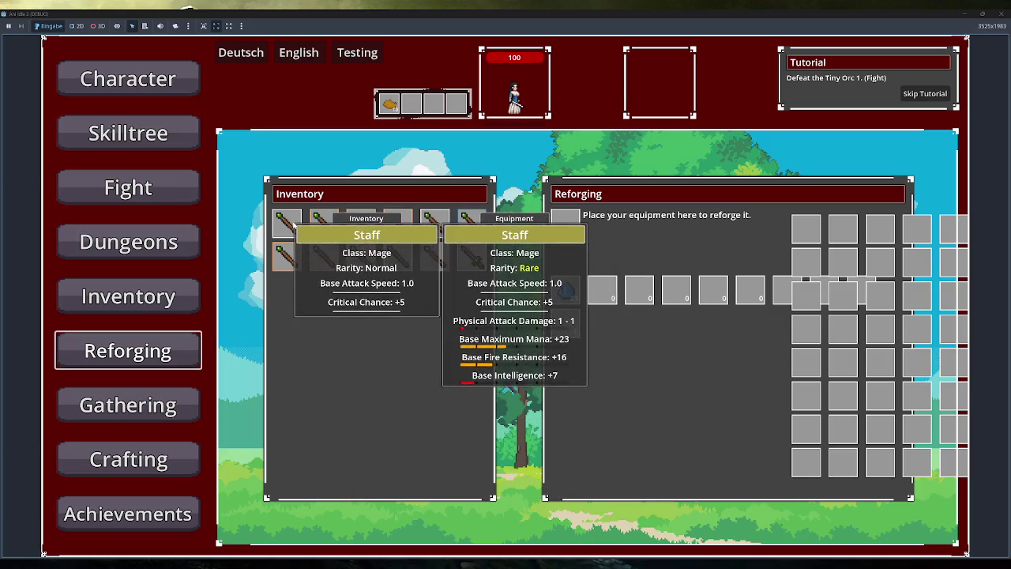
click(126, 406)
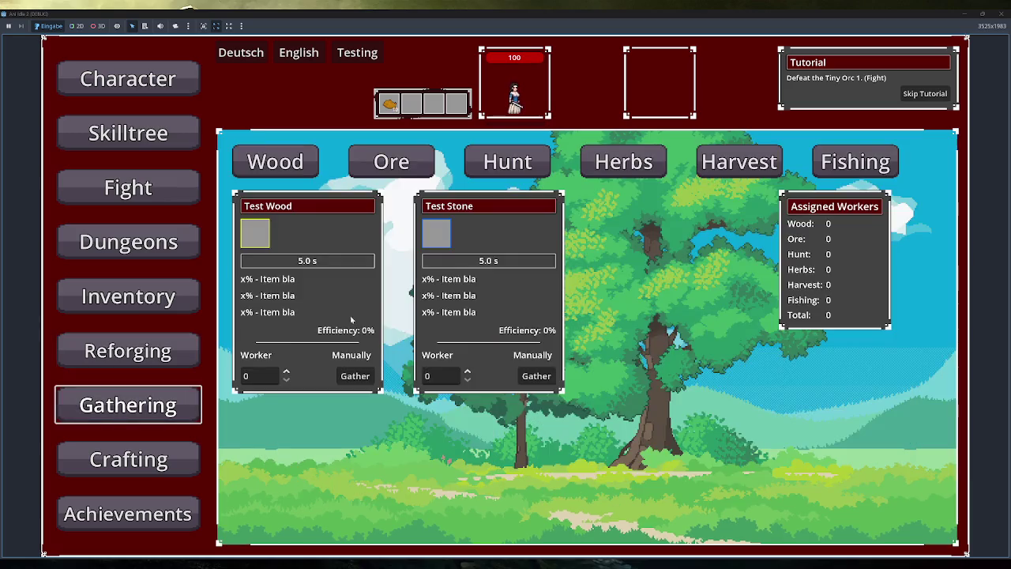
click(185, 445)
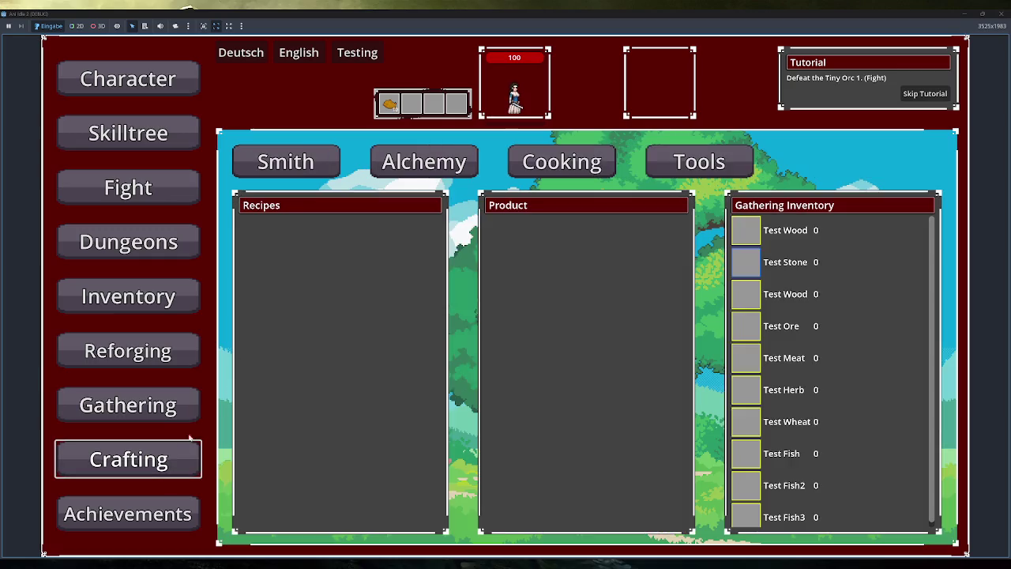
click(167, 277)
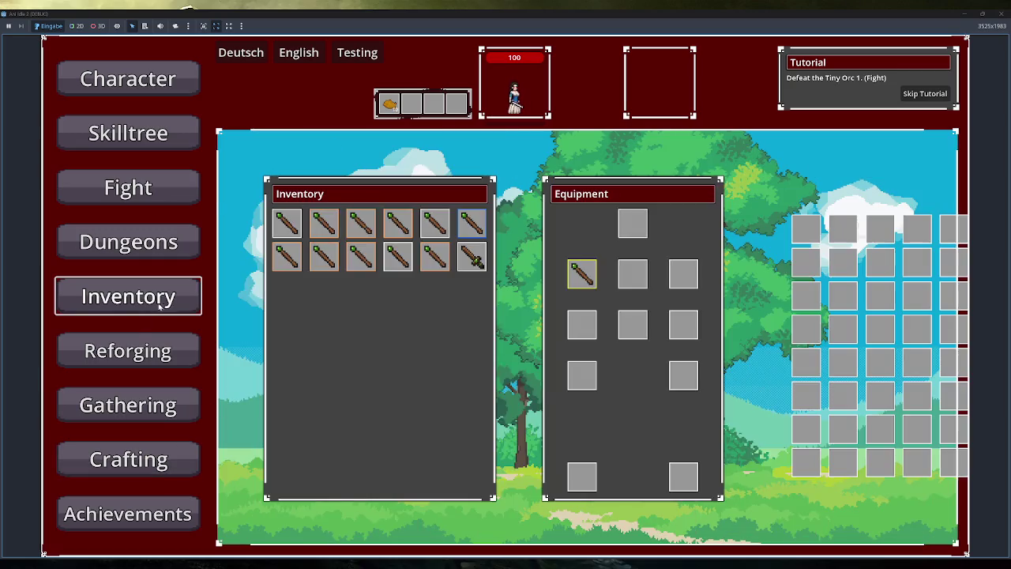
mouse_move(322, 230)
mouse_move(365, 258)
click(1004, 13)
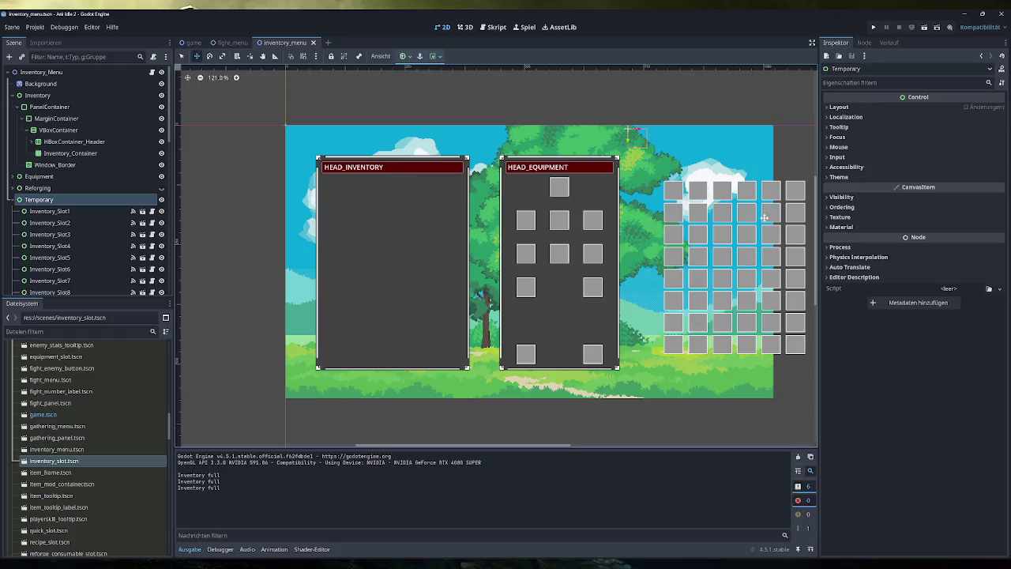
Select the Inventory_Container node and bring up its inventory_menu.gd script.
click(68, 211)
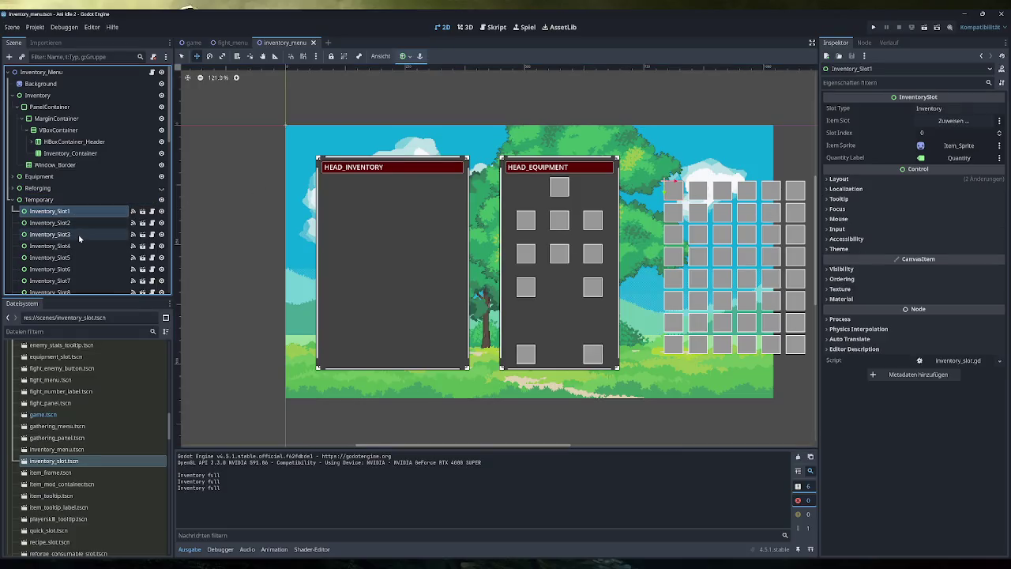
click(70, 154)
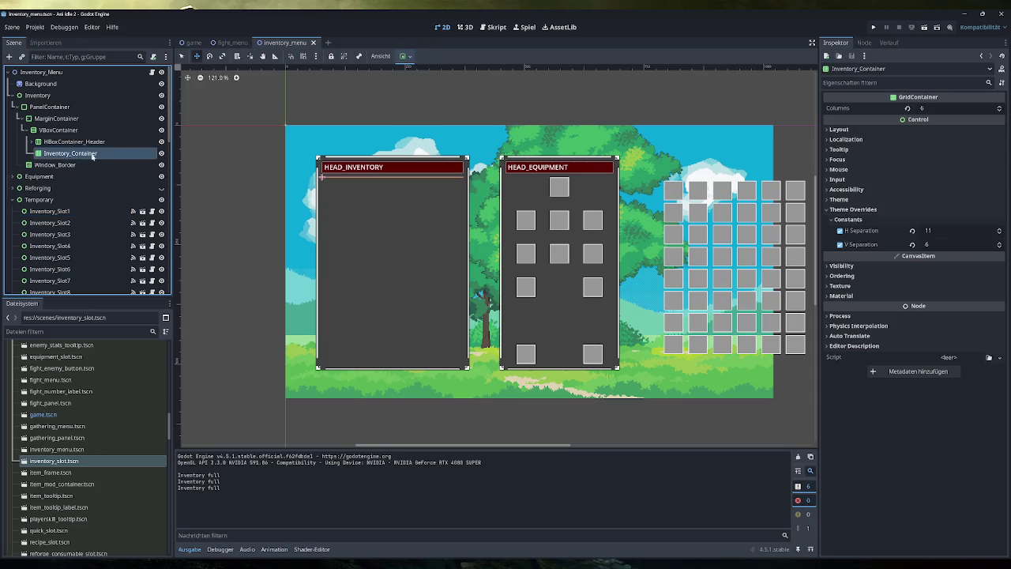
click(496, 28)
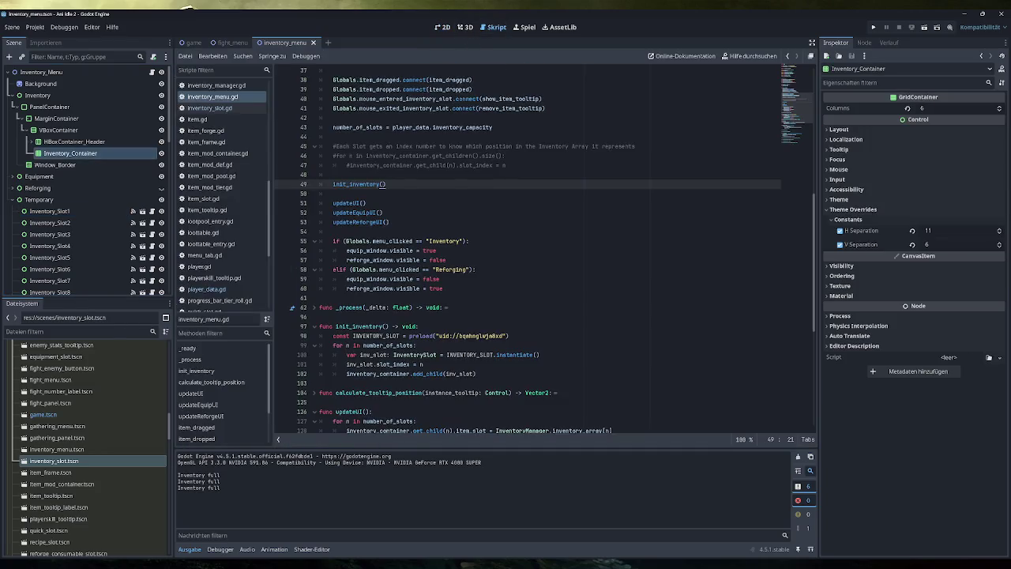
Look through inventory_menu.gd, then switch to globals.gd in the script list.
scroll(527, 245, up, 2)
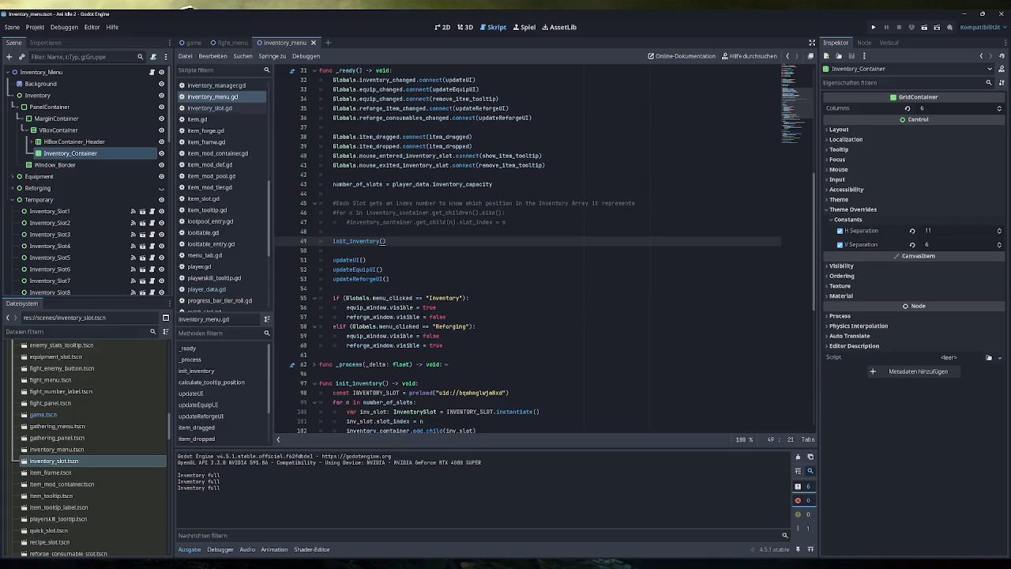
scroll(229, 240, down, 2)
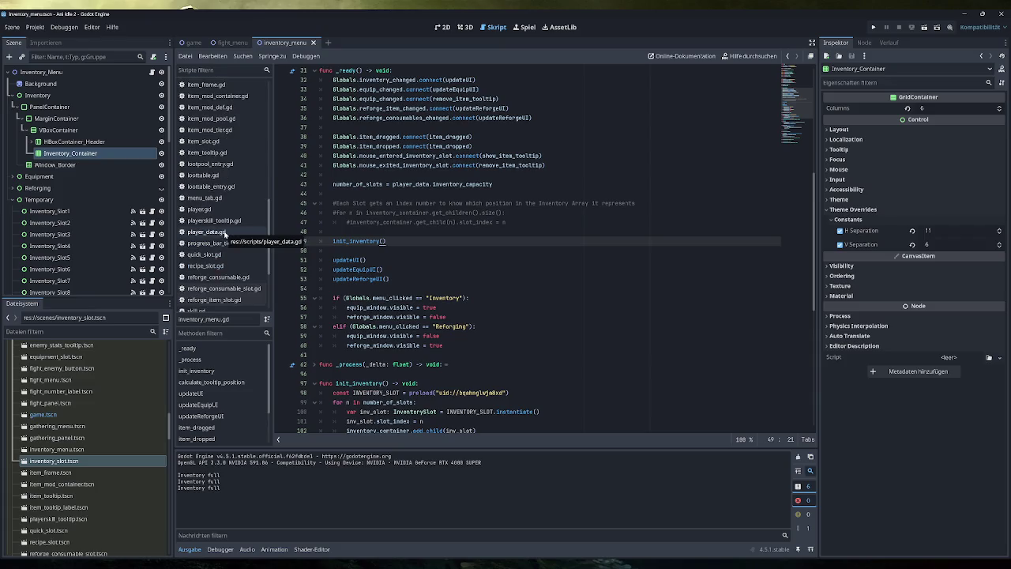
scroll(225, 234, up, 8)
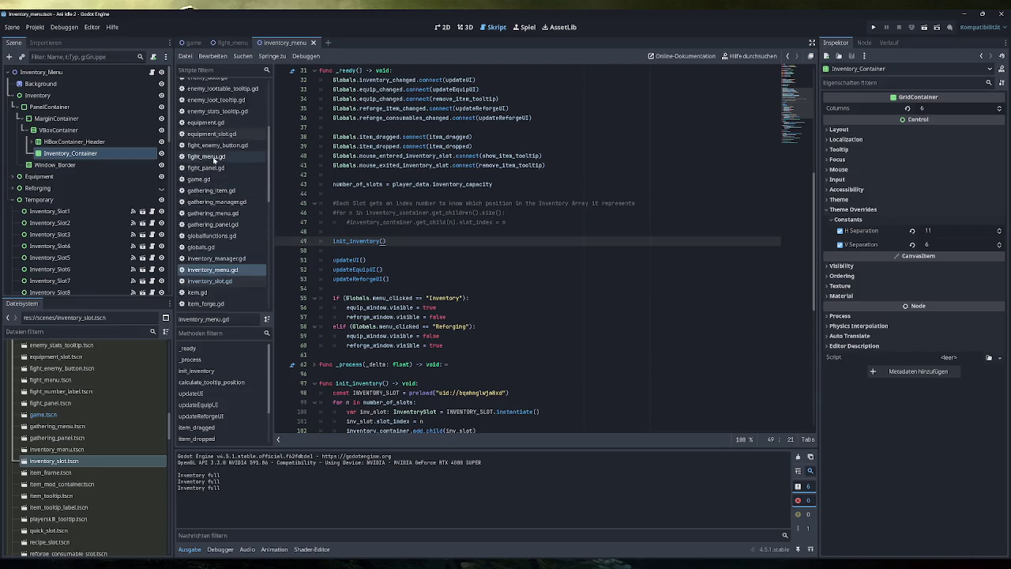
click(201, 246)
Add a comma after Max_Resistance_Lightning and a new Inventory_Slot entry on line 207.
scroll(545, 245, up, 3)
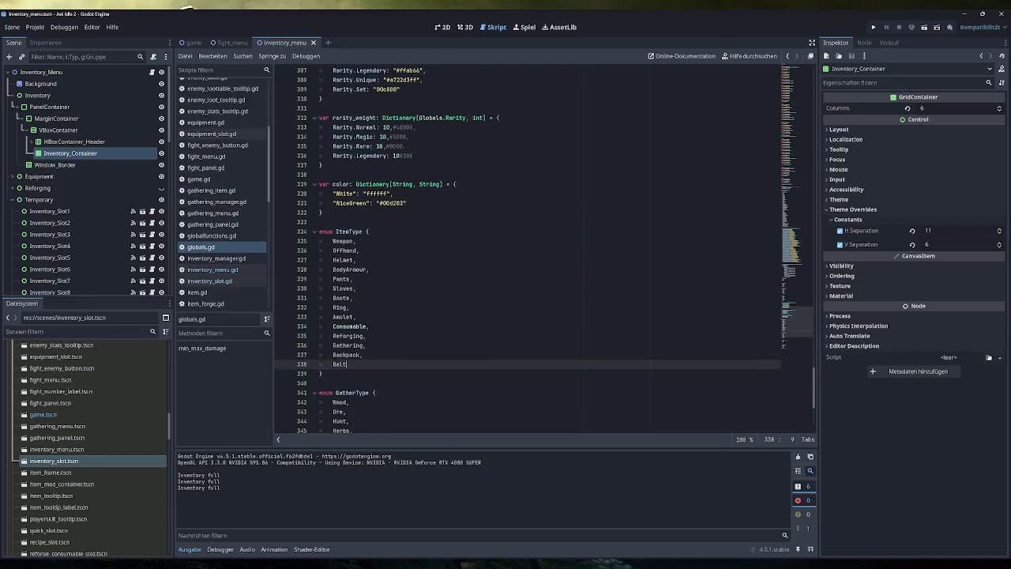
scroll(545, 245, up, 20)
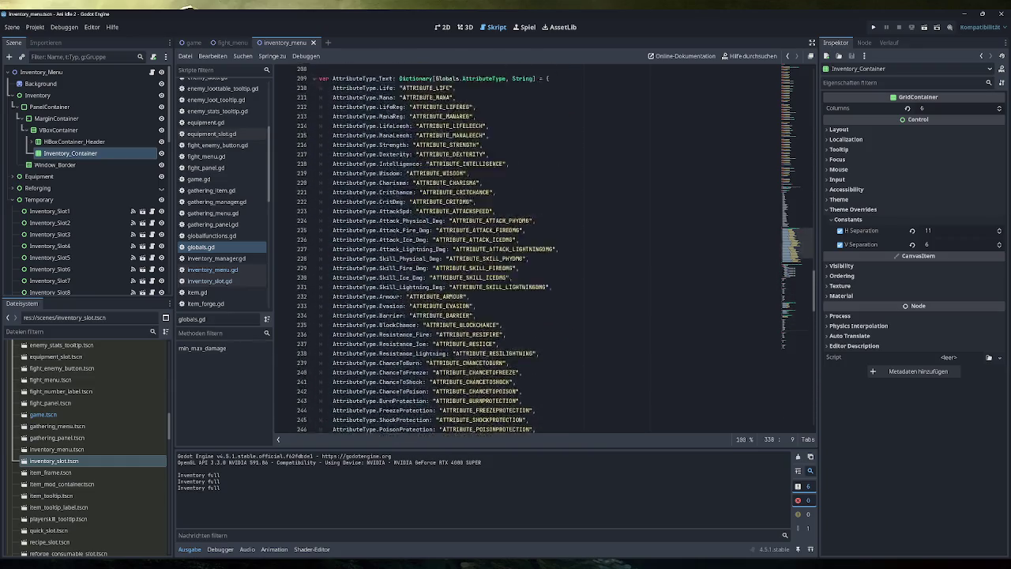
scroll(545, 245, up, 12)
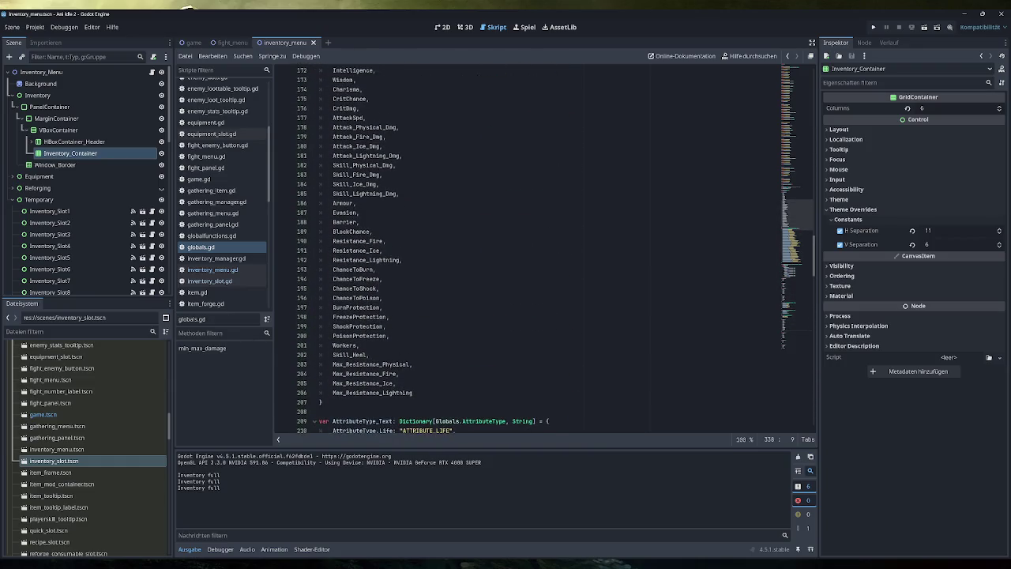
scroll(545, 245, up, 10)
scroll(545, 245, down, 12)
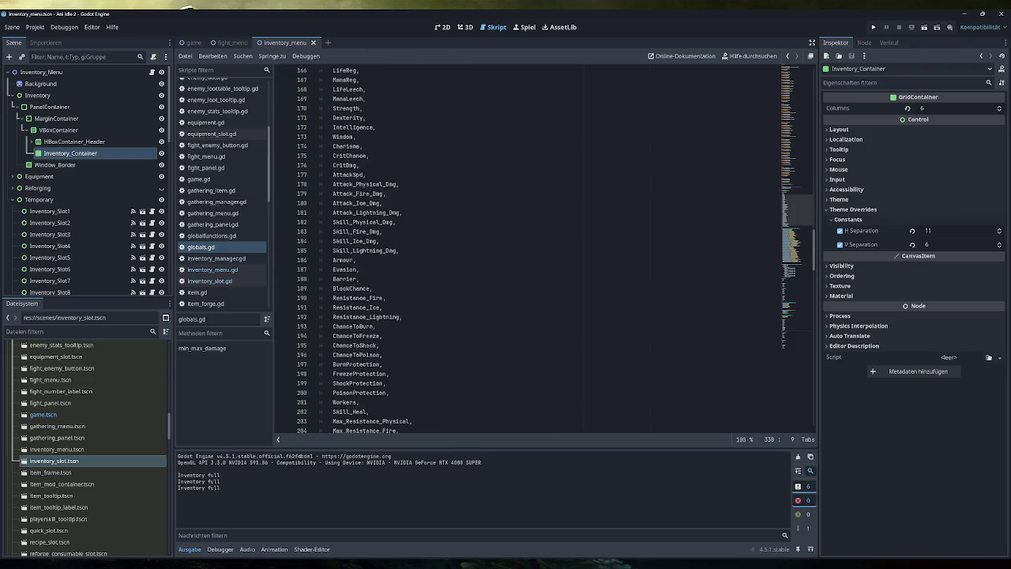
scroll(545, 245, down, 2)
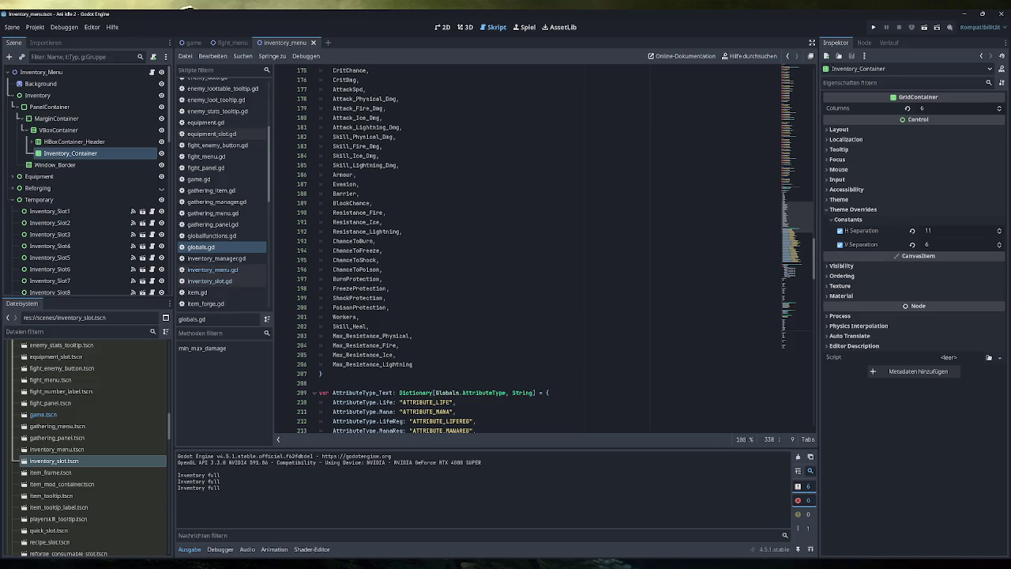
click(412, 364)
text(,)
key(Return)
text(Inventory_Slot)
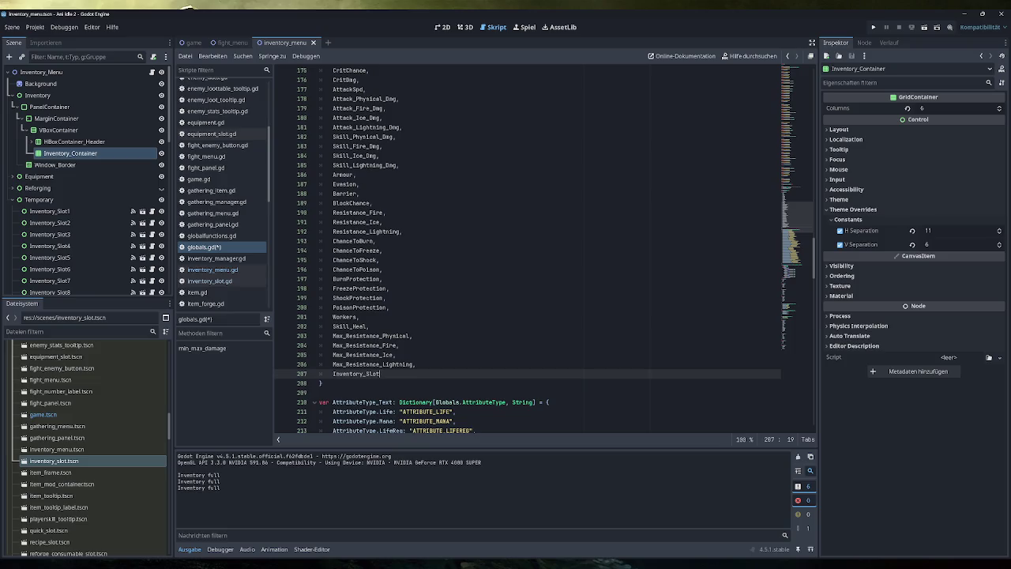
scroll(527, 249, down, 10)
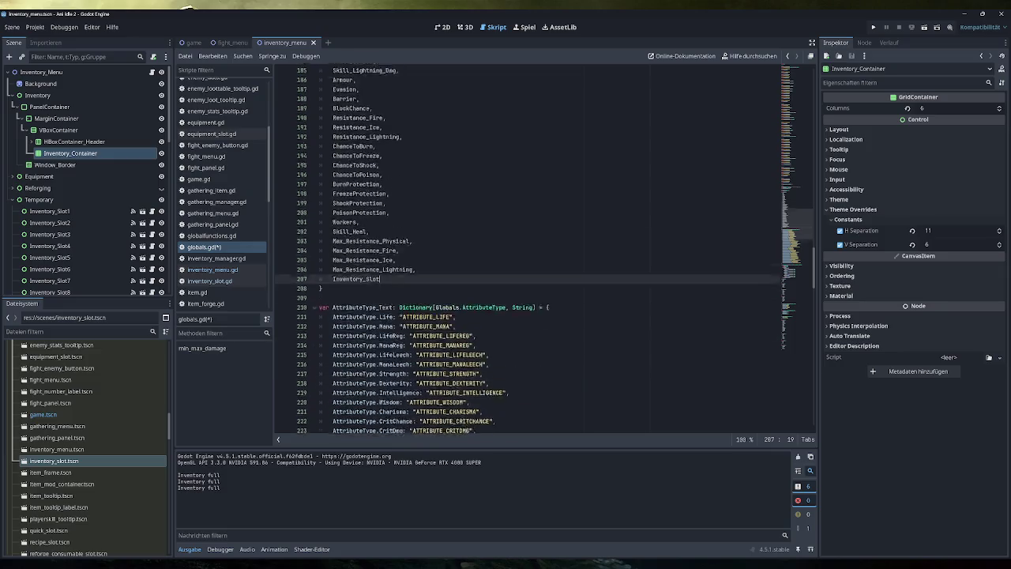
In translations.xlsx, insert a blank row 131 with key ATTRIBUTE_INVENTORY_SLOT in A131.
mouse_move(275, 566)
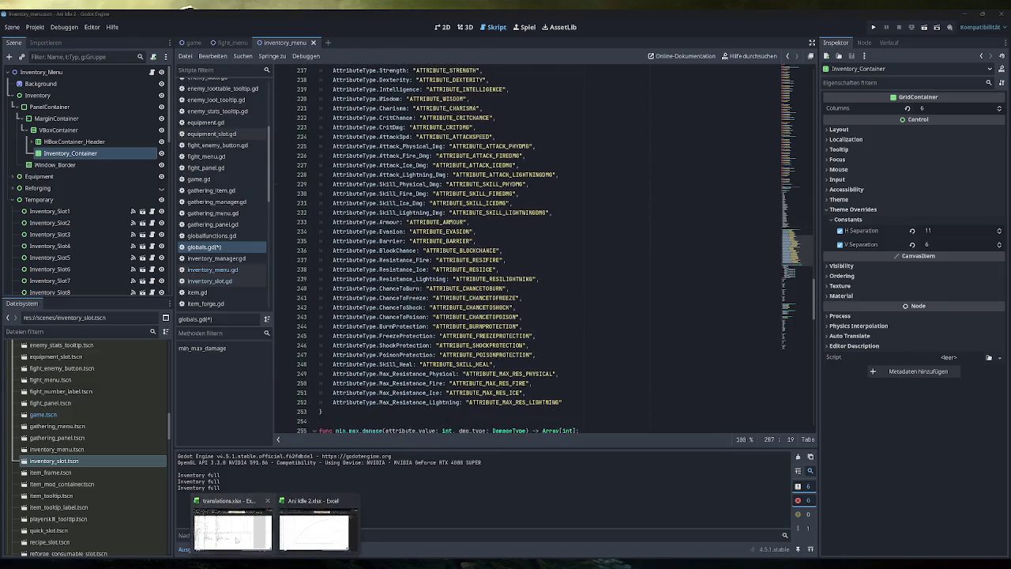
click(233, 527)
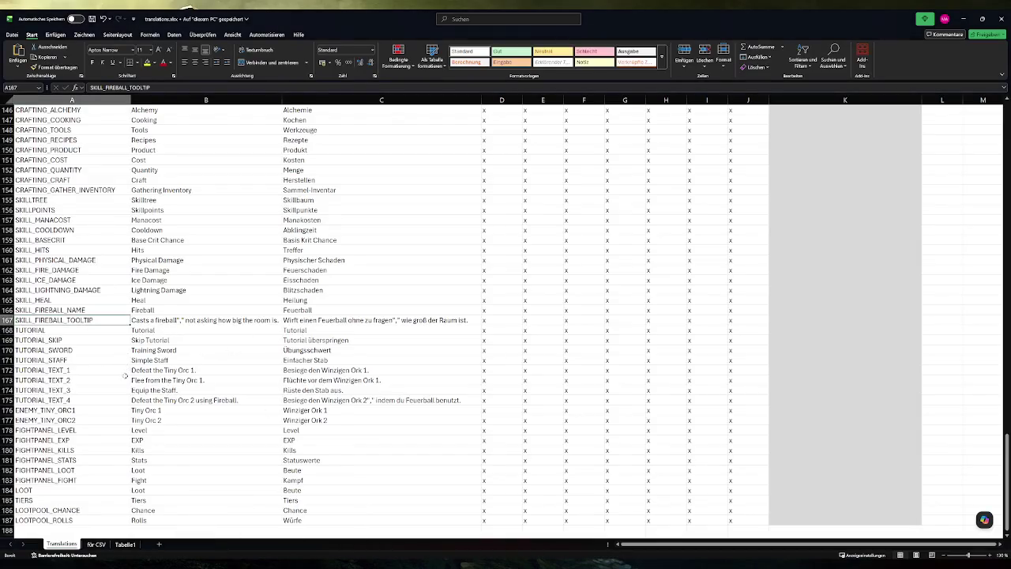
scroll(102, 384, up, 12)
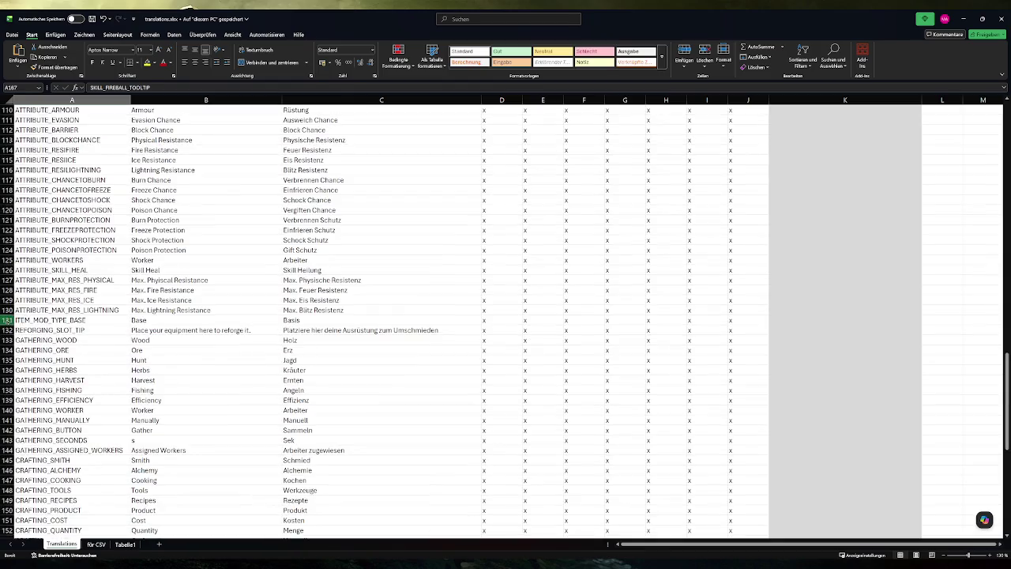
click(8, 321)
key(ctrl+plus)
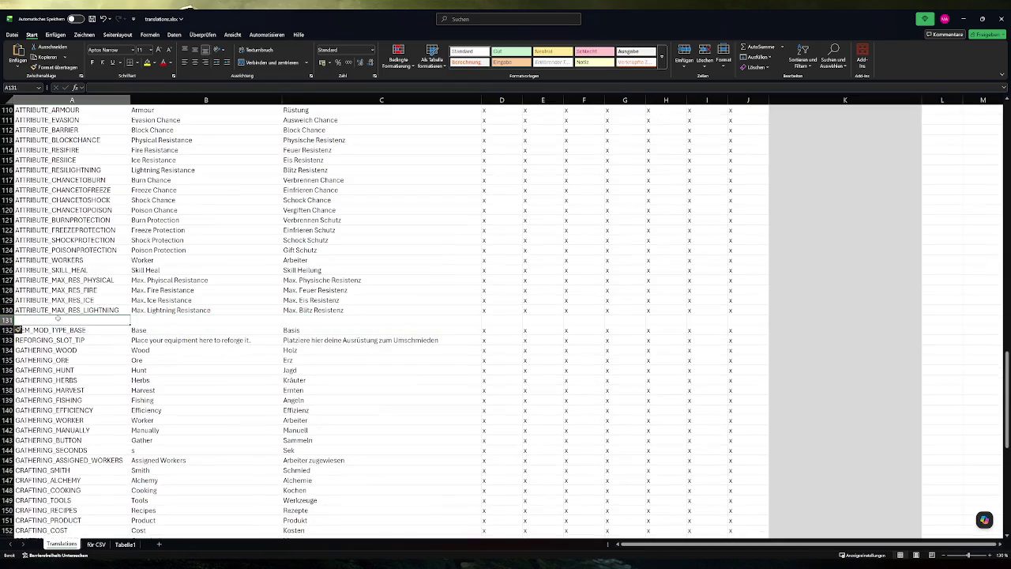
text(ATTRIBUTE_SKILL_HEAL)
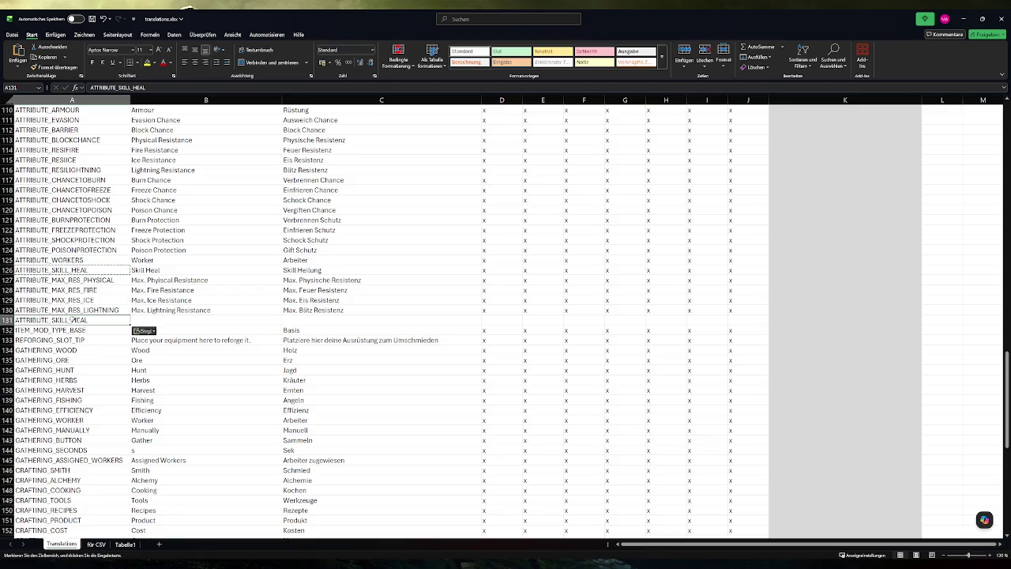
key(shift+Left)
key(shift+Left)
key(shift+Left)
key(BackSpace)
text(INVENTORY_SLOT)
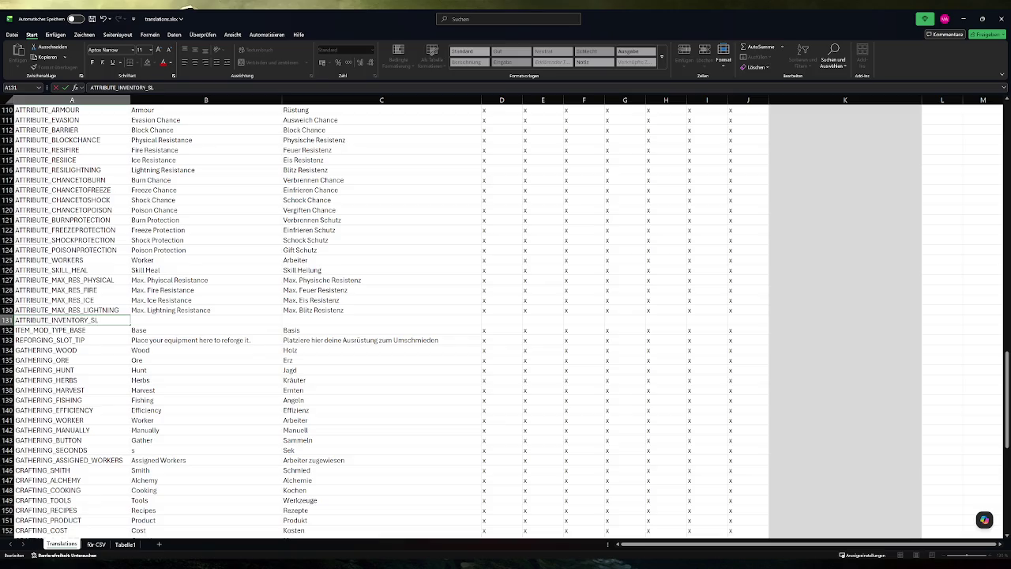
key(ctrl+Return)
Enter 'Inventory Slots' and 'Inventarplätze' in B131–C131 and fill D131:J131 with x's.
key(Tab)
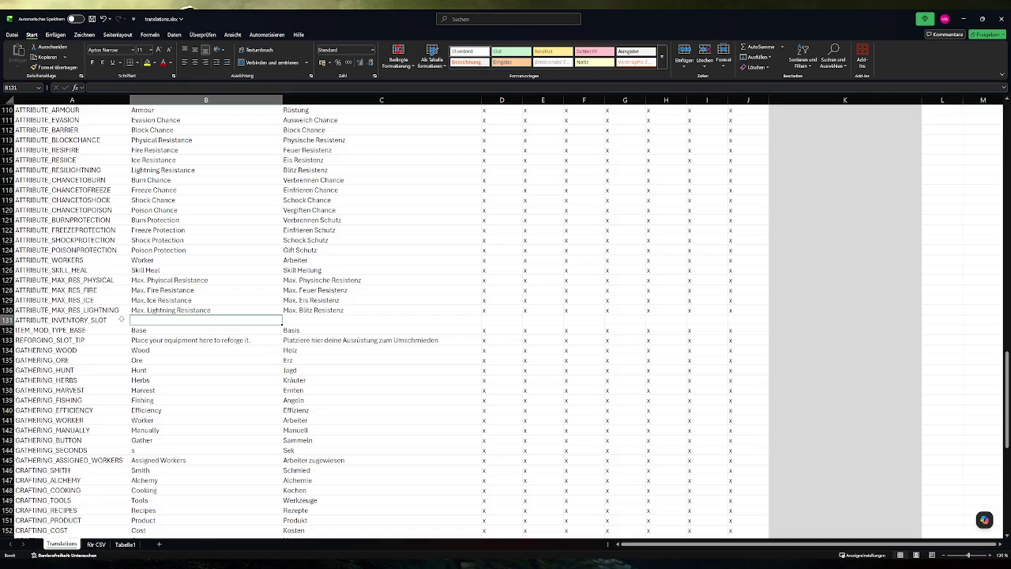
text(Inve)
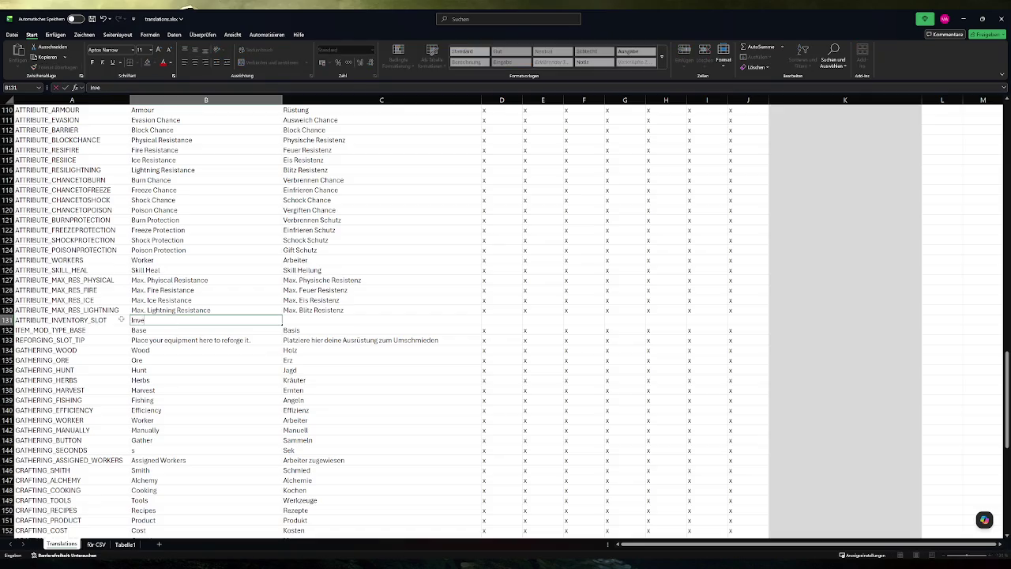
text(ntory Slot)
text(s)
key(Tab)
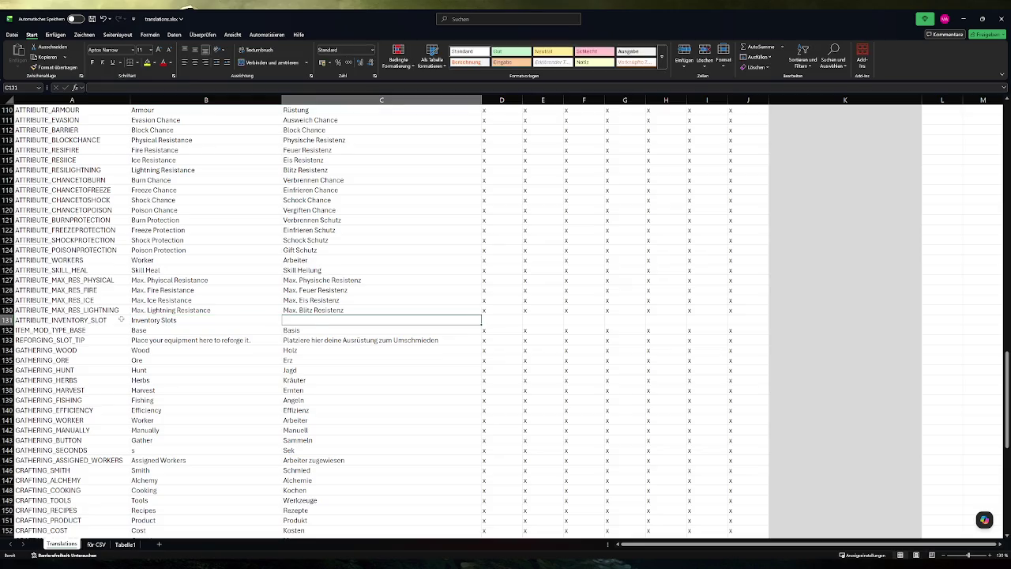
text(Inventarplätze)
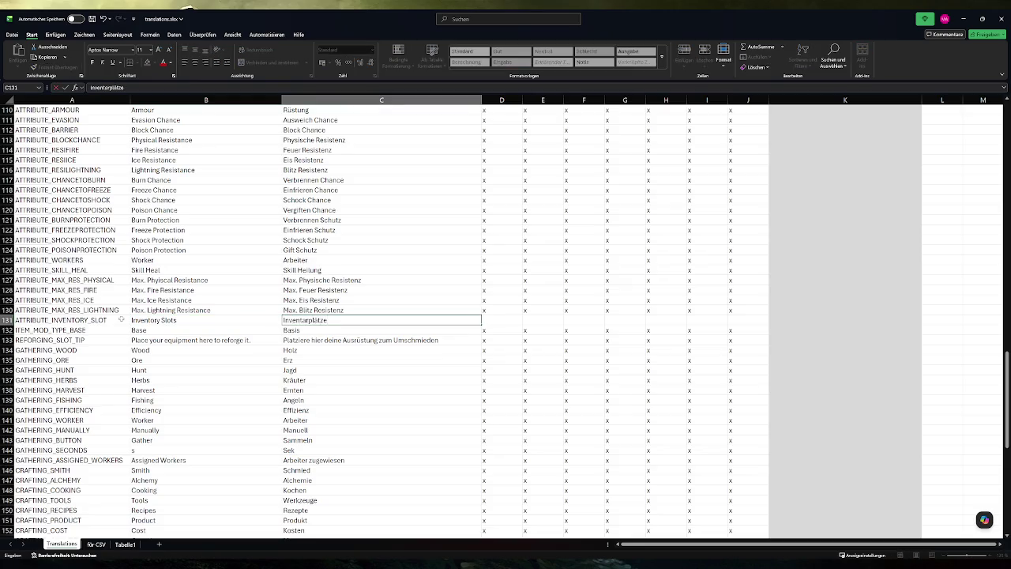
click(542, 280)
key(ctrl+c)
drag(505, 320, 740, 317)
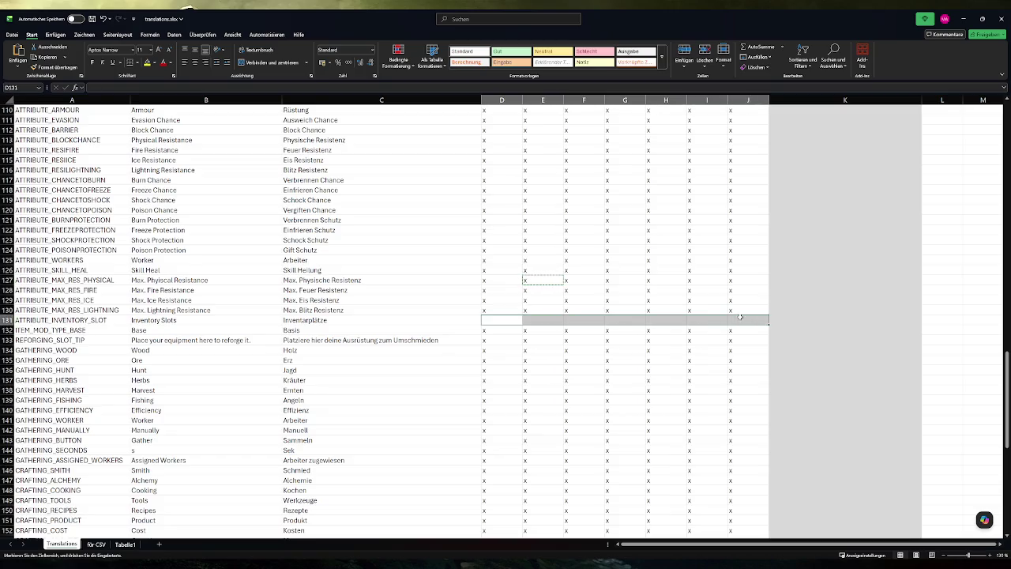
key(ctrl+v)
Correct the A131 key to ATTRIBUTE_INVENTORY_SLOTS.
double_click(110, 320)
text(S)
key(Return)
key(Up)
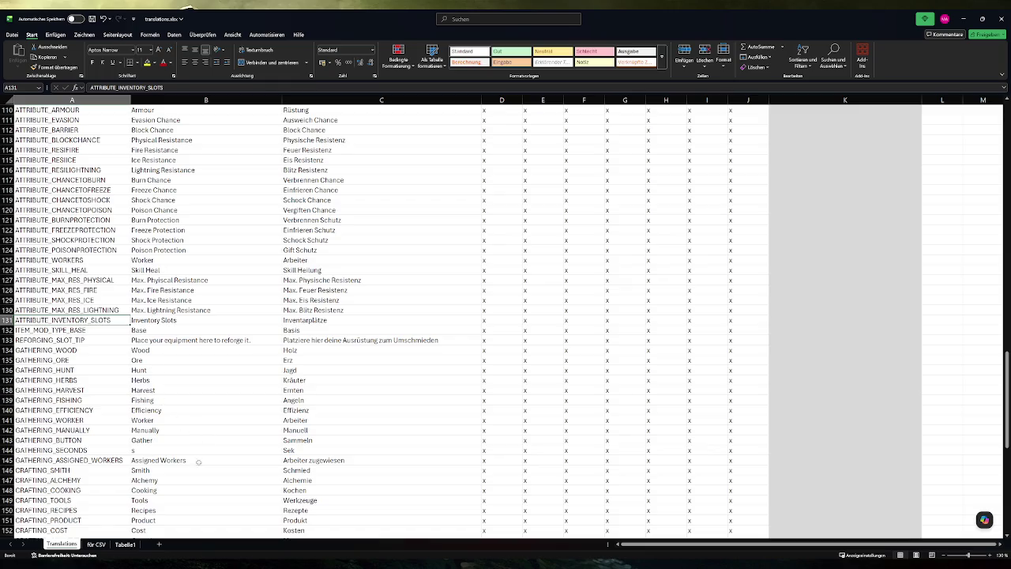
In the 'für CSV' sheet, refill the joined-row formula down column A and select row 131.
click(96, 544)
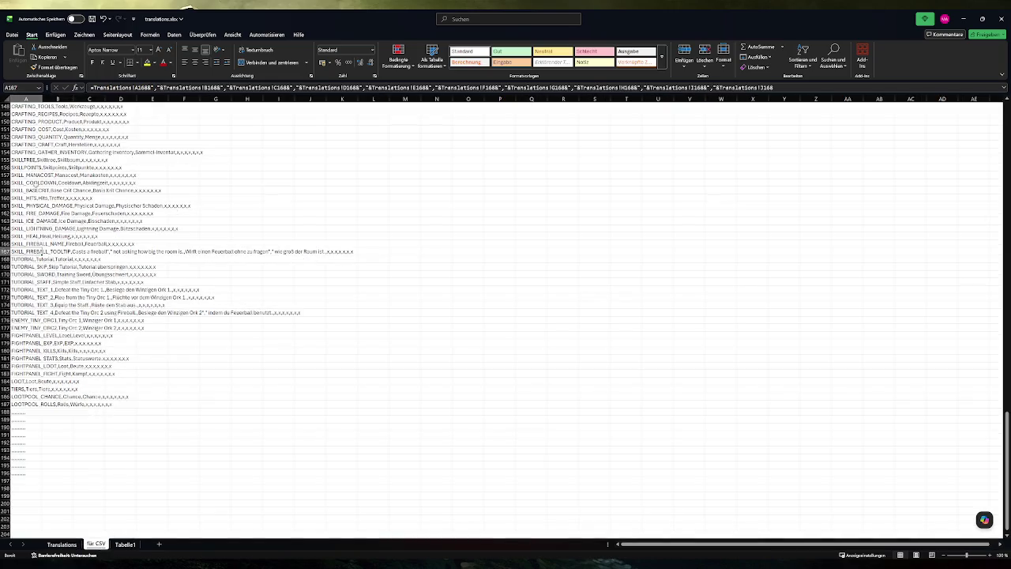
scroll(37, 190, up, 11)
click(39, 207)
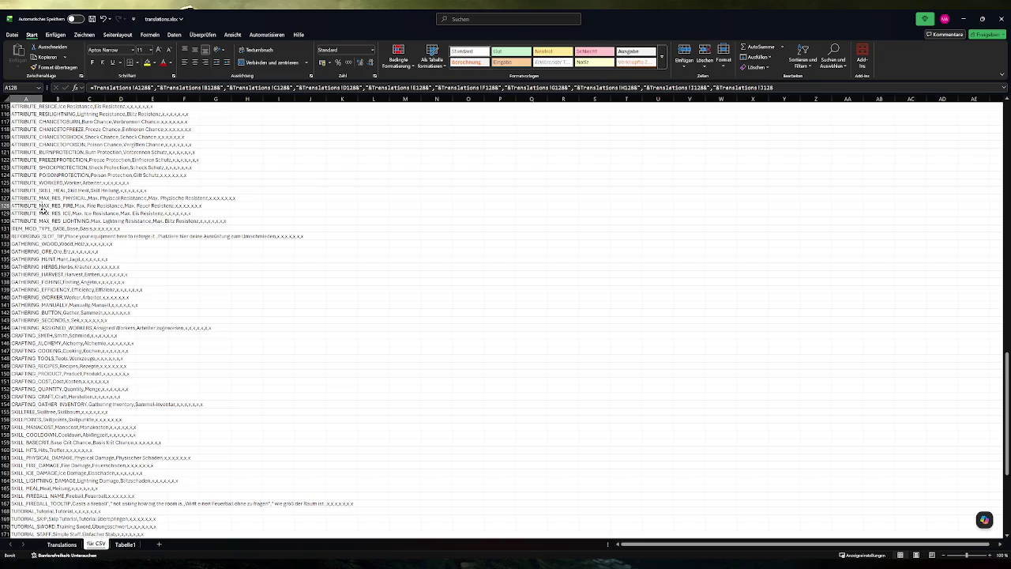
key(ctrl+c)
key(ctrl+shift+Down)
key(ctrl+v)
click(39, 231)
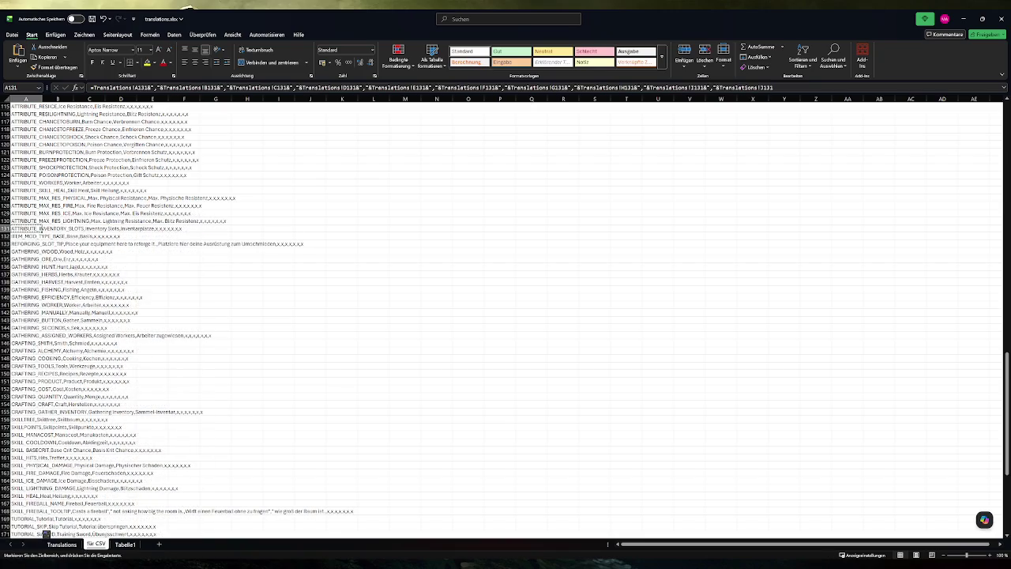
Paste the ATTRIBUTE_INVENTORY_SLOTS line into translations.csv at line 131 and save it.
key(super)
click(76, 377)
scroll(576, 308, up, 6)
scroll(576, 308, up, 5)
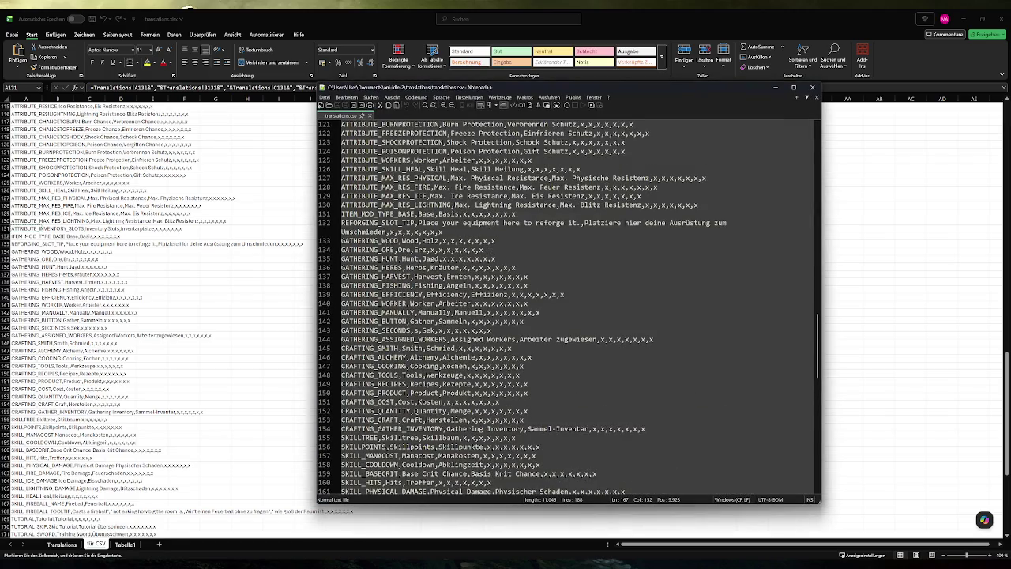
click(703, 205)
key(Return)
key(ctrl+v)
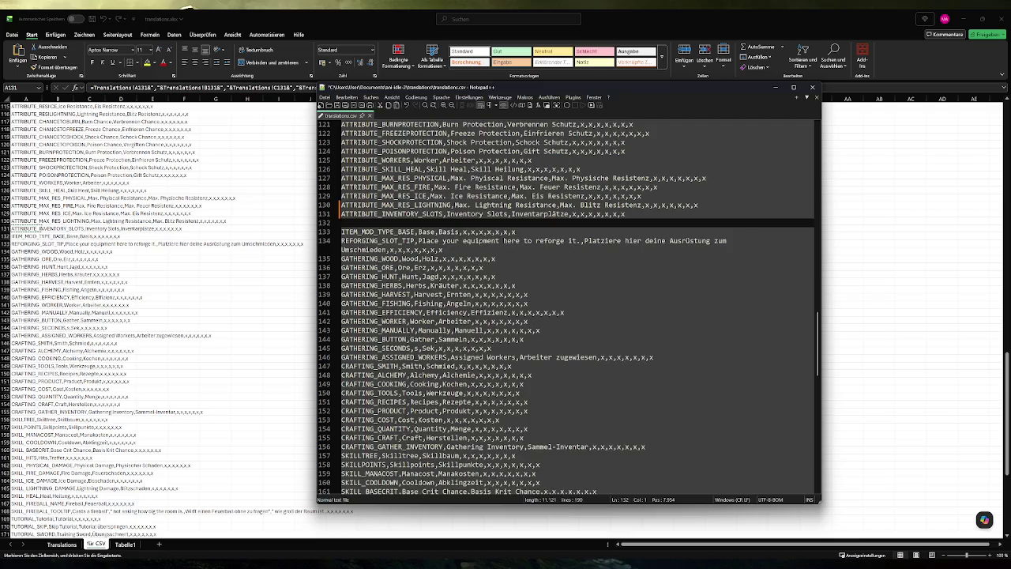
key(ctrl+s)
click(812, 86)
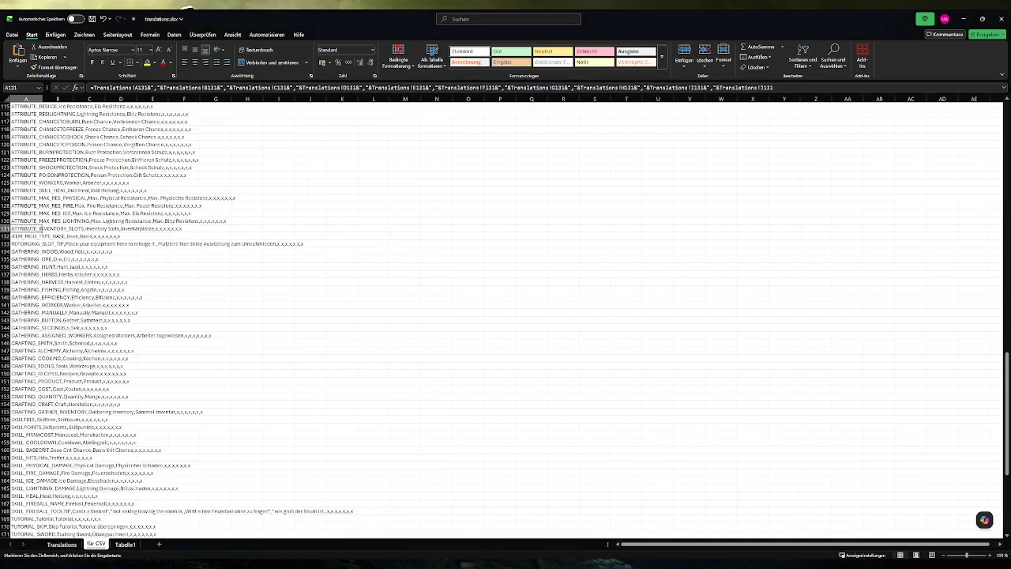
key(alt+Tab)
Duplicate line 252 as line 253: AttributeType.Inventory_Slots: "ATTRIBUTE_INVENTORY_SLOTS".
drag(563, 402, 332, 402)
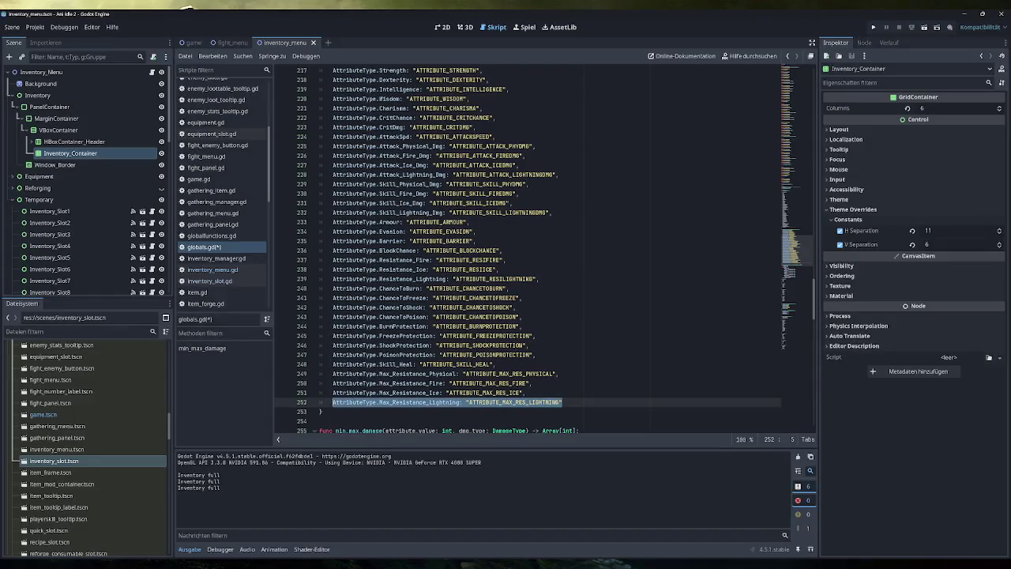
click(562, 402)
key(Return)
key(ctrl+v)
double_click(419, 411)
text(Inven)
key(Return)
text(s)
double_click(484, 411)
drag(472, 411, 531, 412)
text(INVENTORY_SLOTS)
Rename the enum entry Inventory_Slot to Inventory_Slots and save globals.gd.
scroll(528, 245, up, 10)
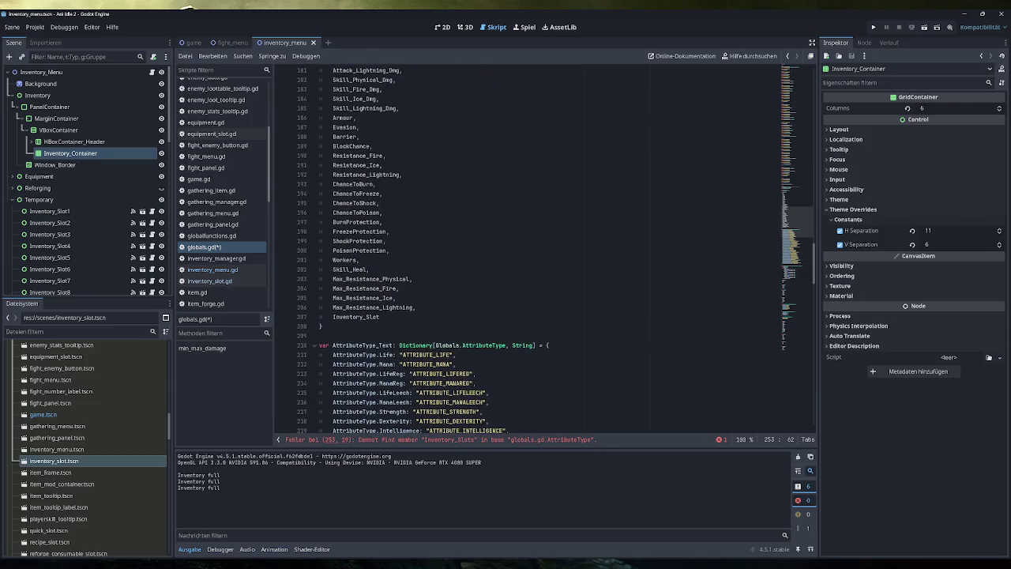
click(380, 317)
text(s)
key(ctrl+s)
scroll(528, 245, down, 12)
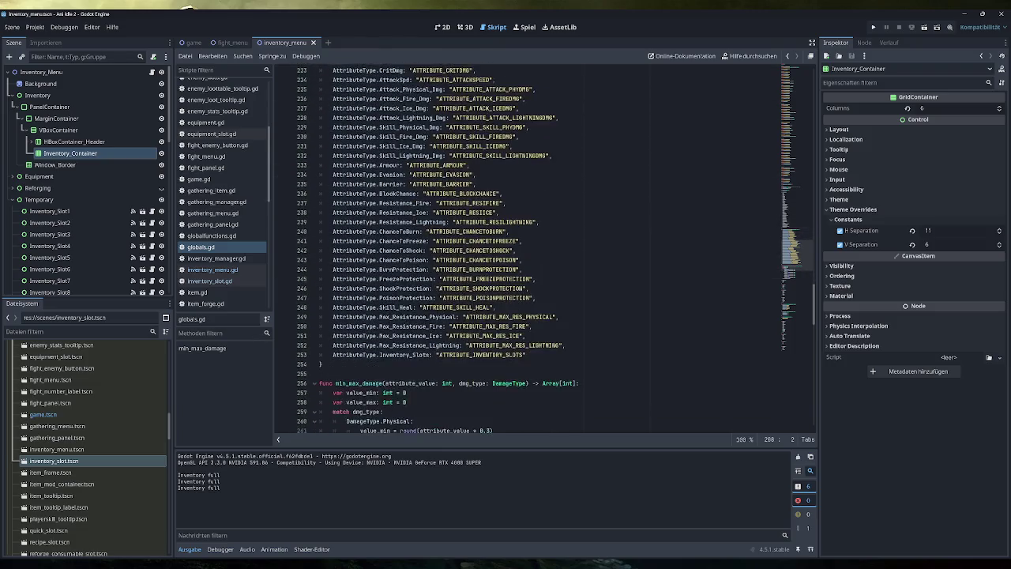
scroll(527, 245, down, 2)
scroll(527, 245, up, 2)
scroll(92, 430, down, 15)
scroll(93, 430, up, 10)
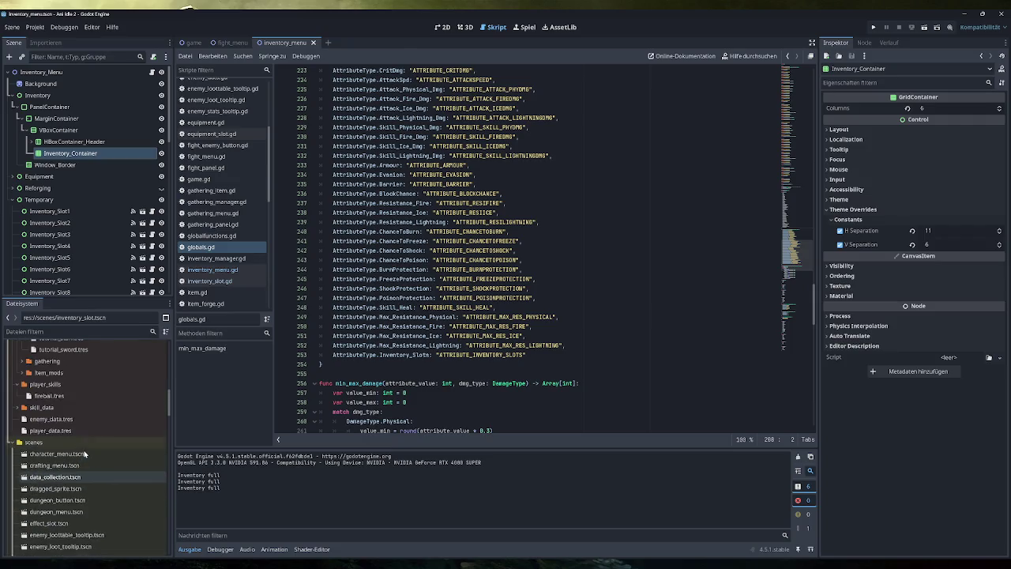
Check player_data.tres's Stats dictionary on its last page, then reload the current project.
double_click(50, 430)
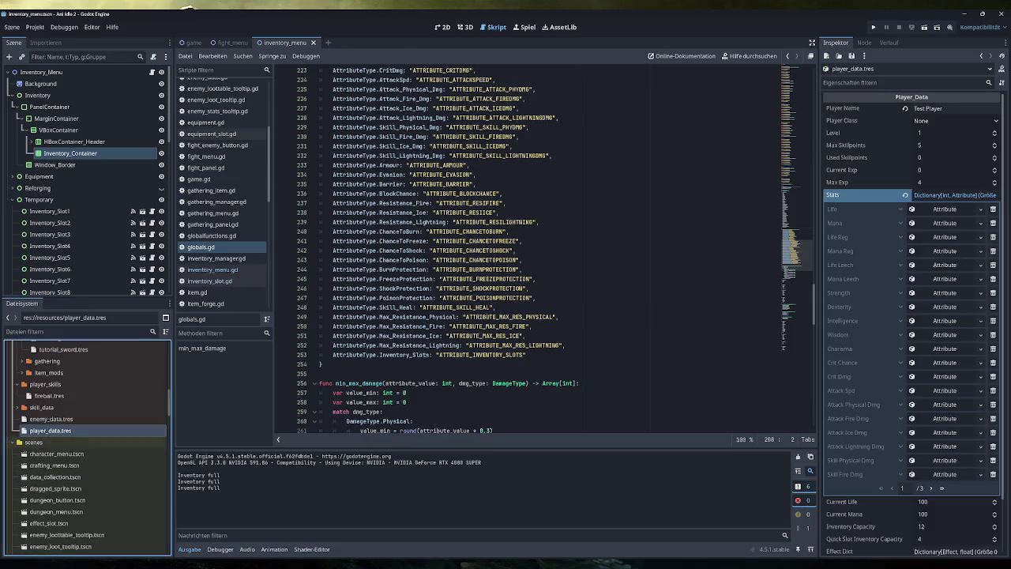
click(931, 487)
click(931, 487)
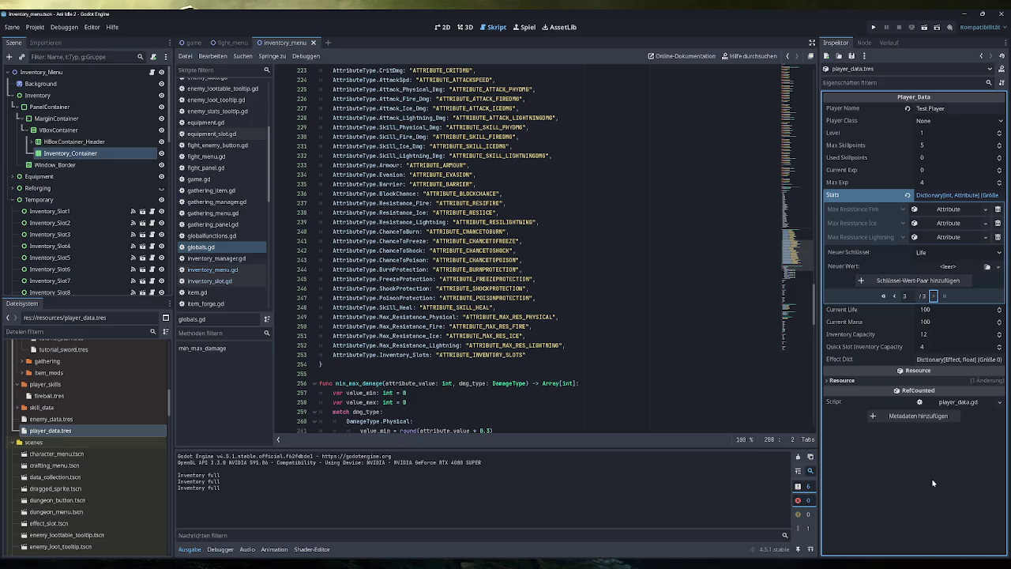
click(955, 250)
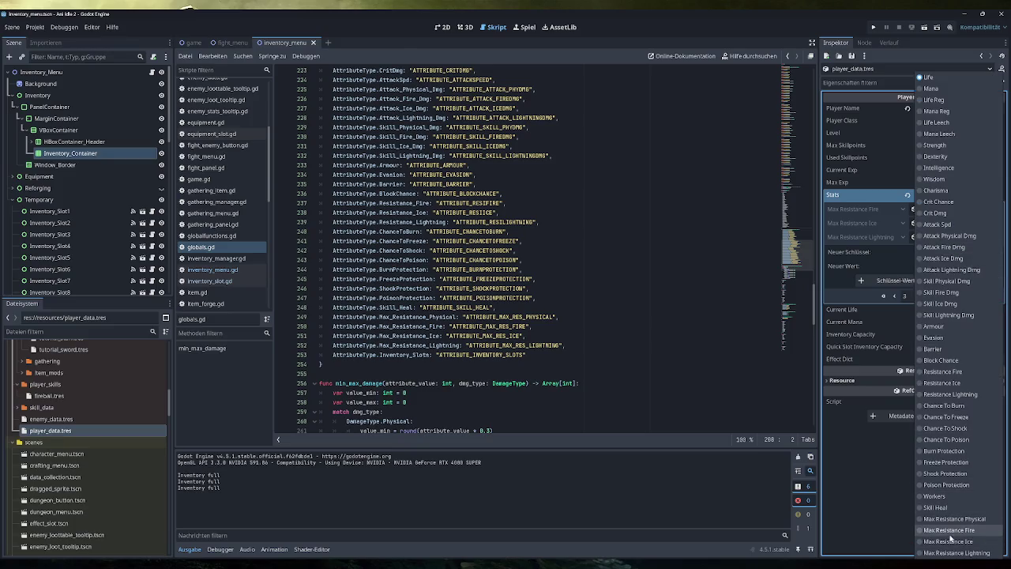
click(42, 30)
click(36, 27)
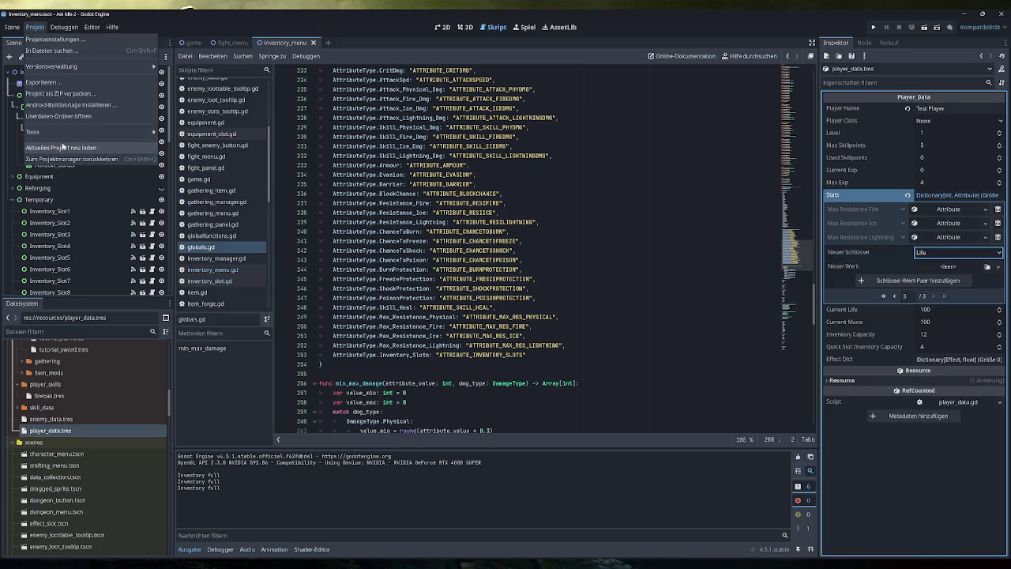
click(60, 149)
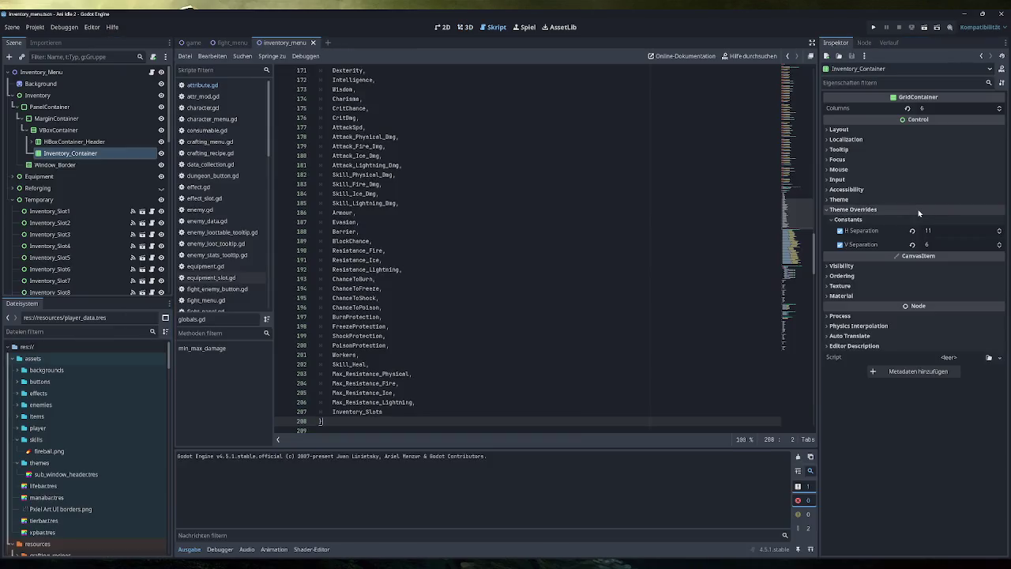
In player_data.tres, add a new Stats entry with key Inventory Slots.
scroll(72, 512, down, 5)
scroll(72, 511, down, 10)
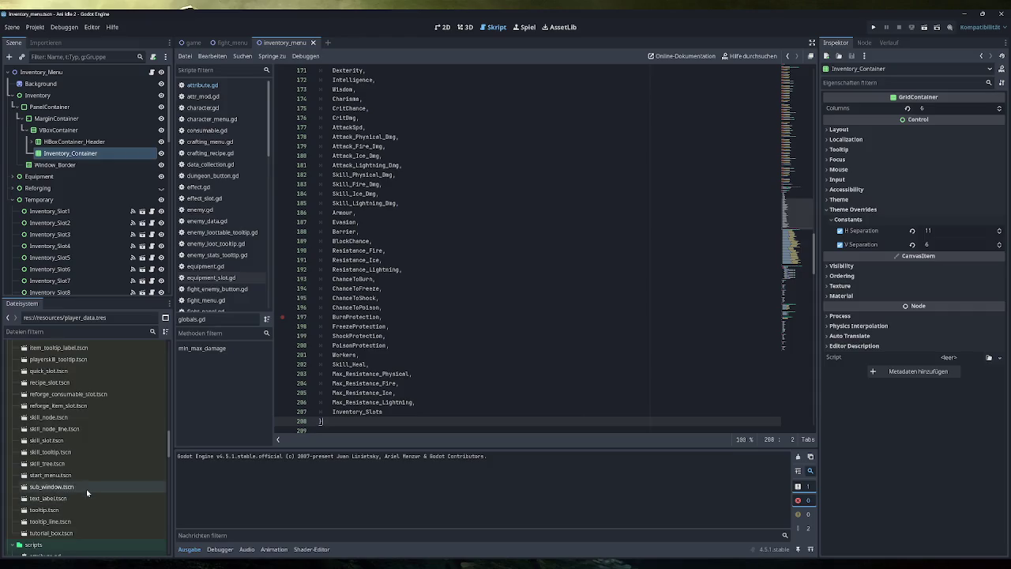
scroll(81, 494, up, 1)
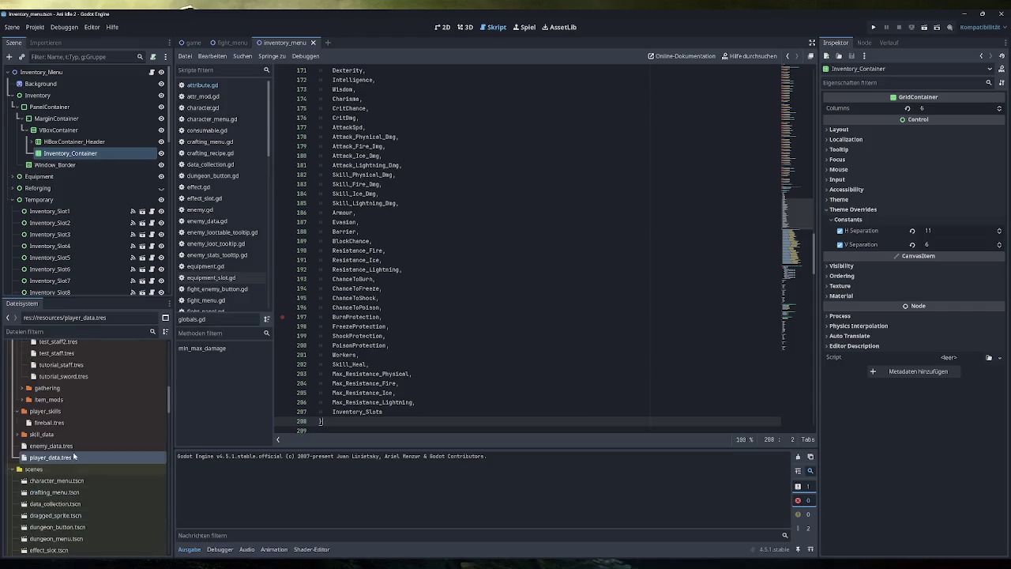
click(77, 456)
click(939, 487)
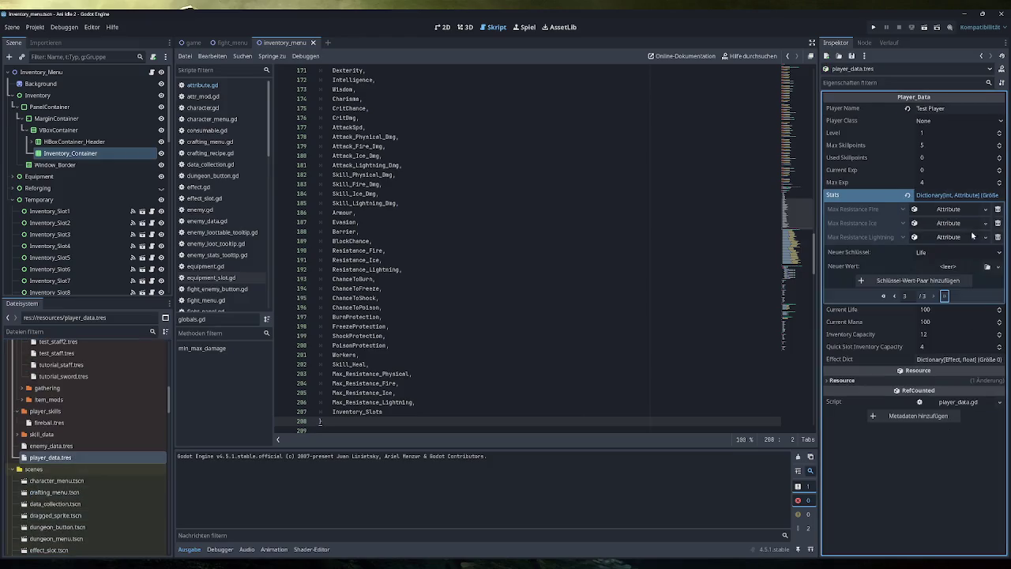
click(951, 254)
click(947, 552)
Give it a new Attribute of type Inventory Slots with Value Base 12, and save.
click(997, 266)
click(971, 279)
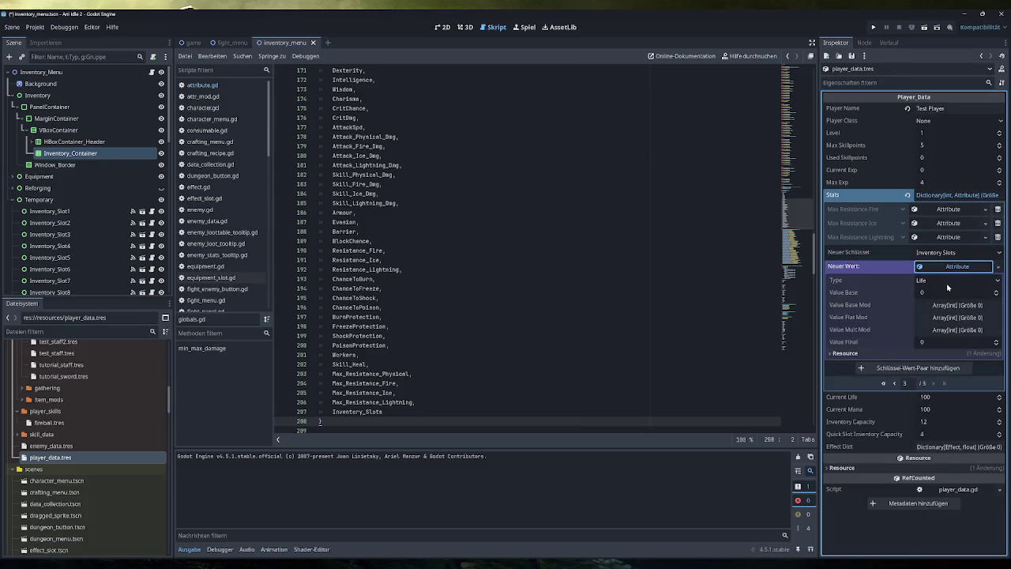
click(952, 280)
click(947, 552)
click(956, 292)
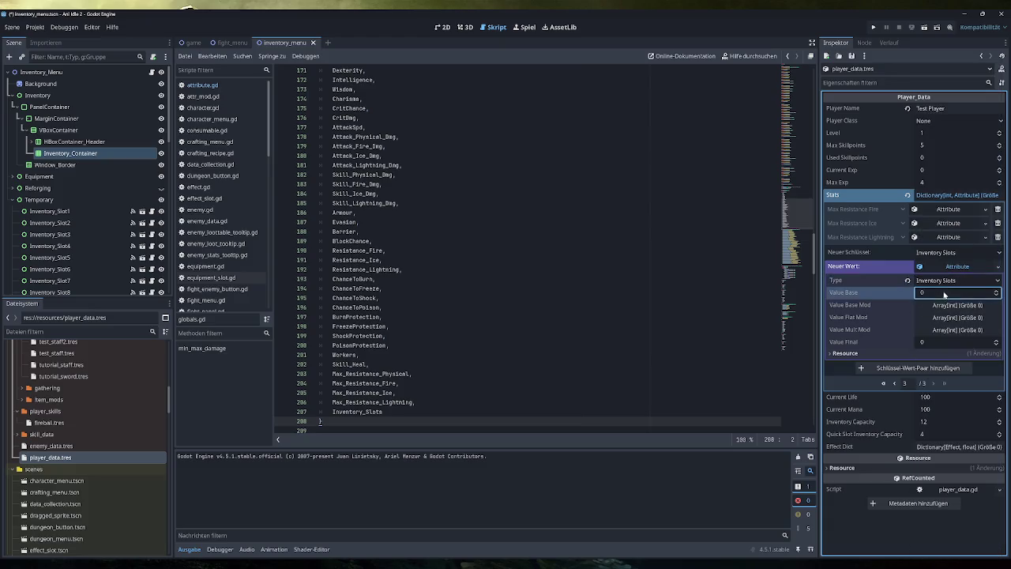
text(12)
key(ctrl+s)
Open player_data.gd from the script list.
scroll(230, 227, down, 5)
scroll(229, 227, down, 5)
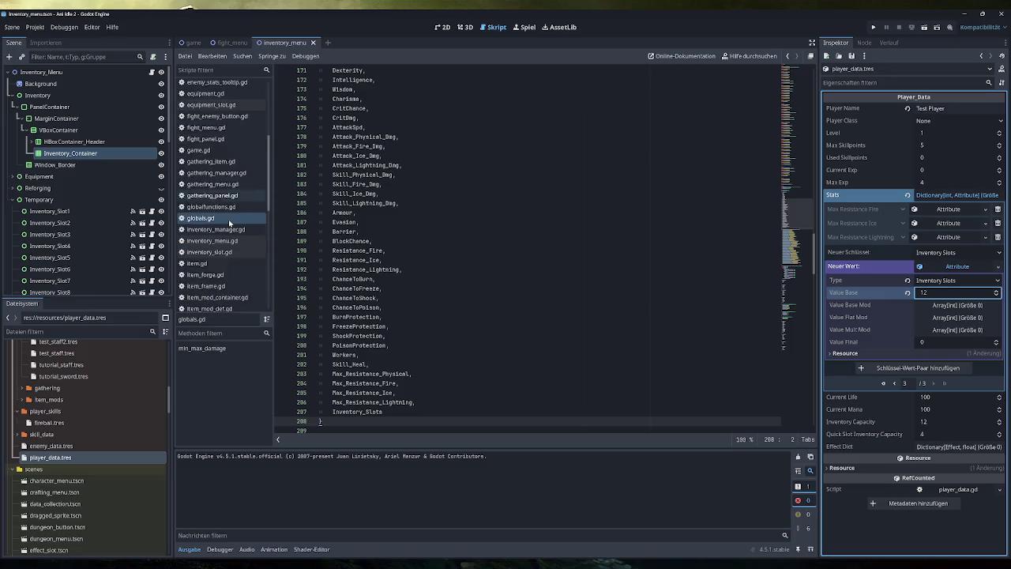
scroll(224, 229, down, 3)
click(224, 264)
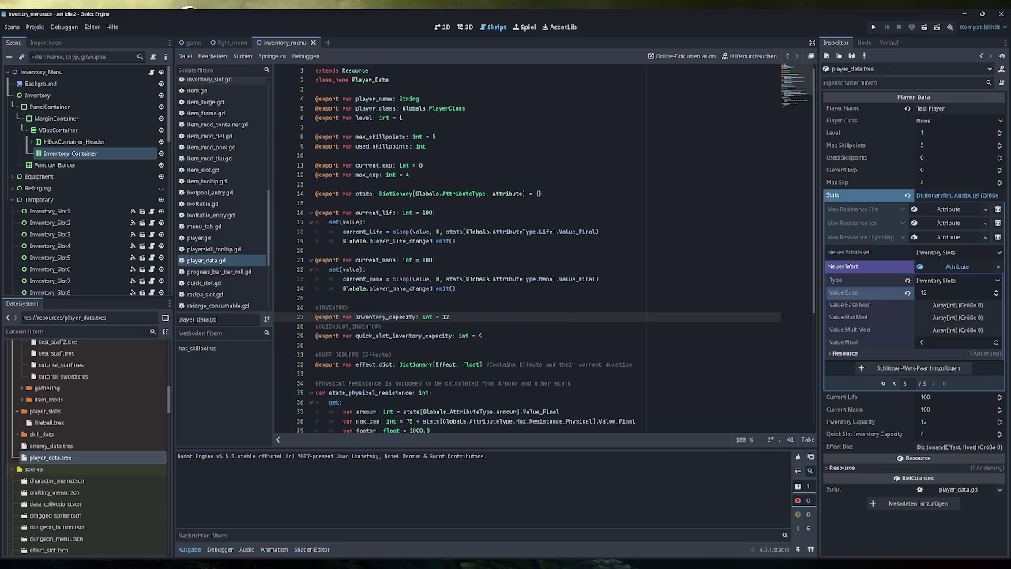
Replace inventory_capacity's fixed 12 with a get: block starting with return.
scroll(545, 253, down, 3)
key(Return)
key(Return)
key(Up)
click(449, 232)
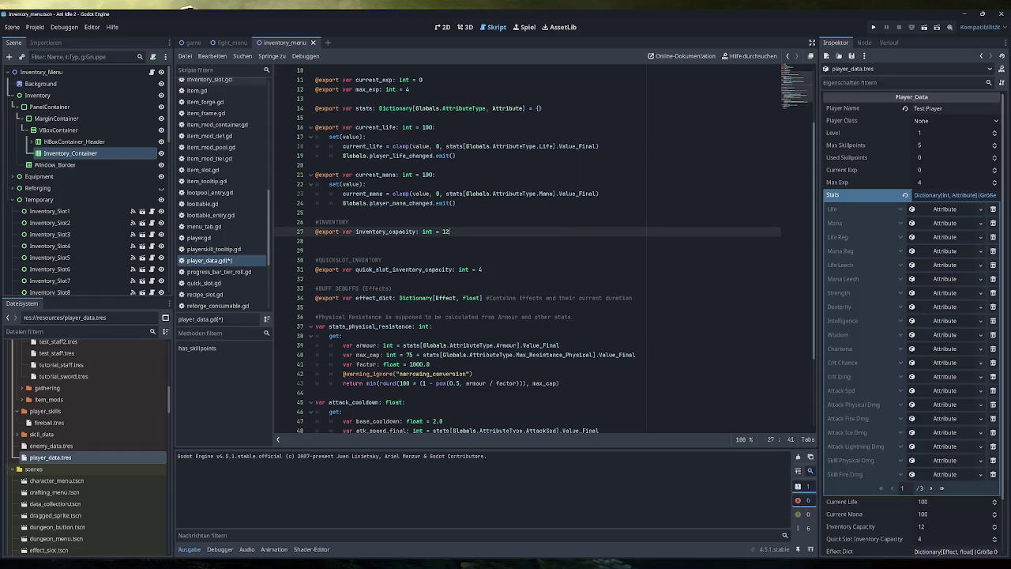
key(BackSpace)
key(BackSpace)
key(BackSpace)
text(:)
key(Return)
text(get:)
key(Return)
scroll(545, 253, down, 1)
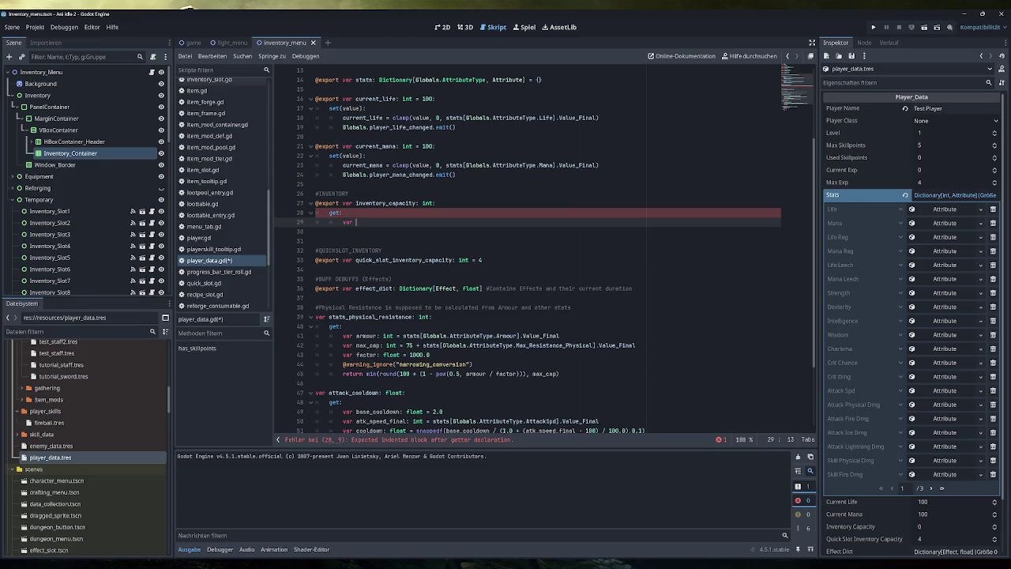
text(var)
key(BackSpace)
key(BackSpace)
key(BackSpace)
text(return)
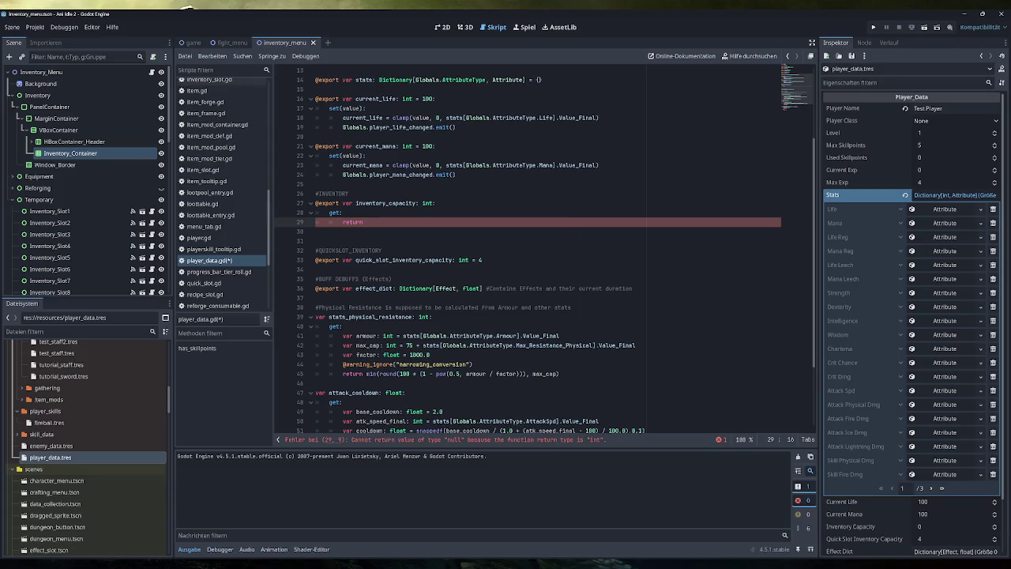
Complete the getter as return stats[Globals.AttributeType.Inventory_Slots].Value_Final and save.
drag(559, 336, 403, 336)
key(ctrl+c)
click(364, 222)
key(ctrl+v)
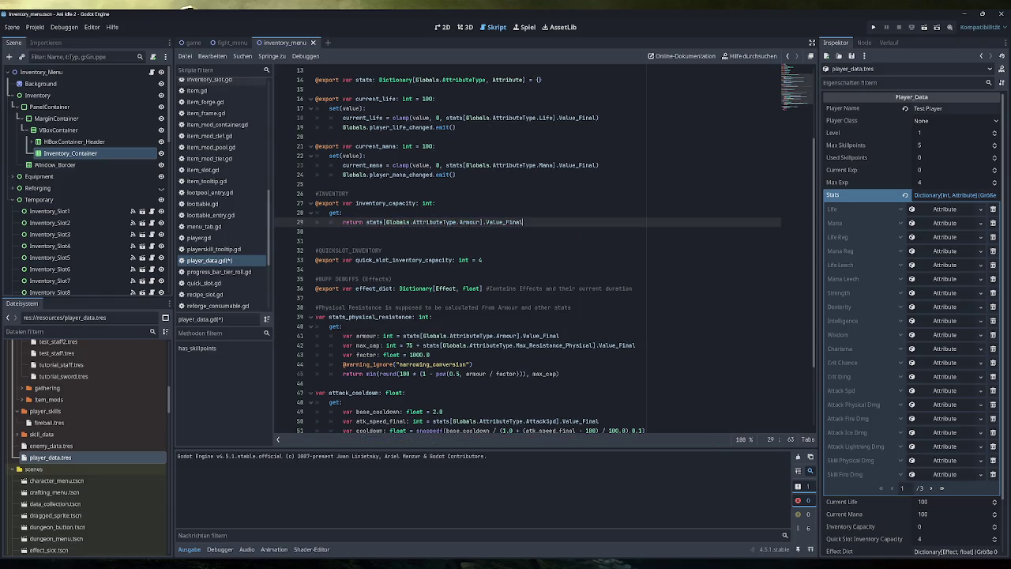
double_click(469, 222)
text(Inventory_Slots)
click(553, 222)
key(ctrl+s)
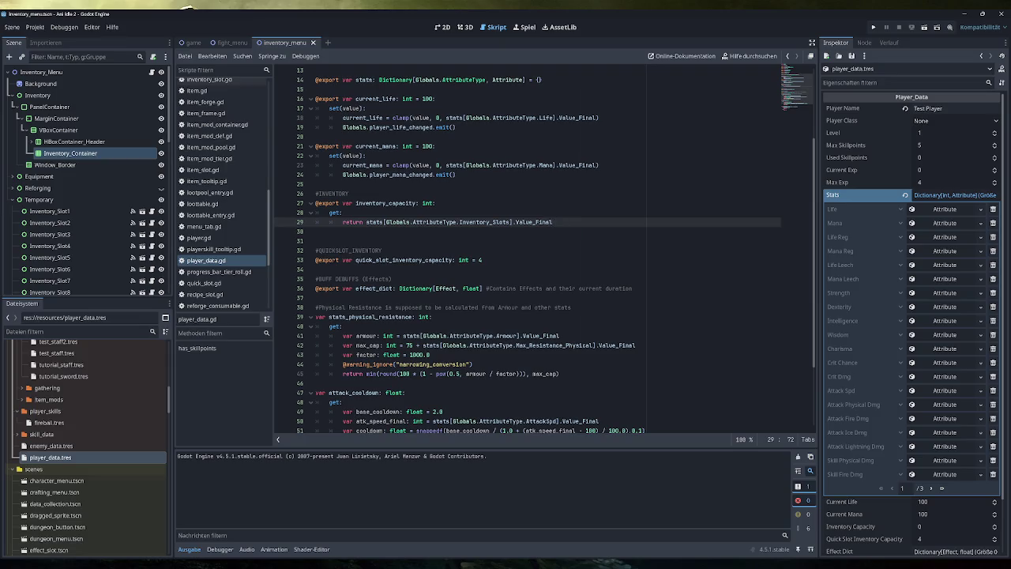
scroll(545, 252, up, 4)
scroll(544, 252, down, 4)
key(ctrl+shift+Left)
key(ctrl+shift+Left)
key(ctrl+shift+Left)
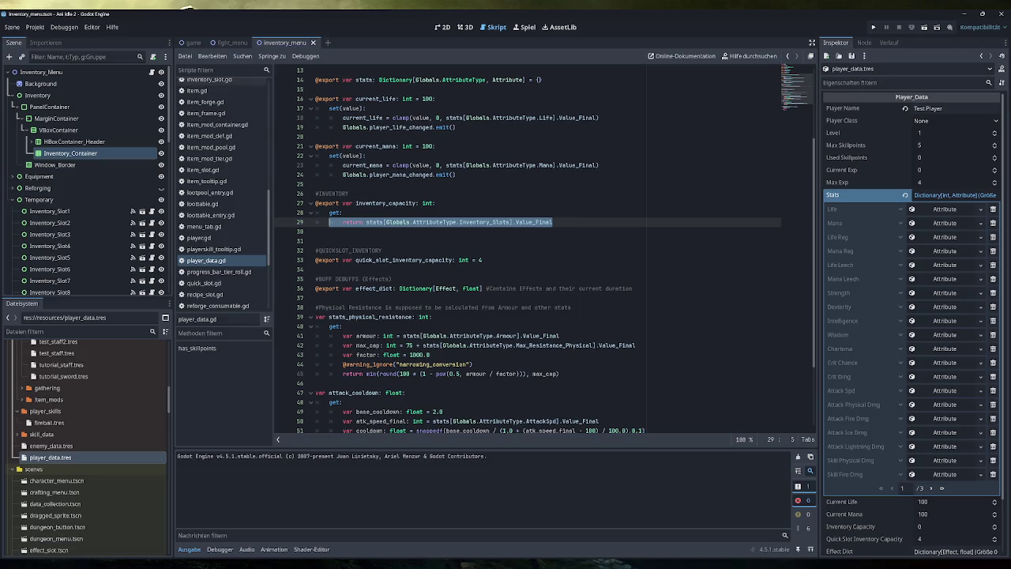
click(553, 222)
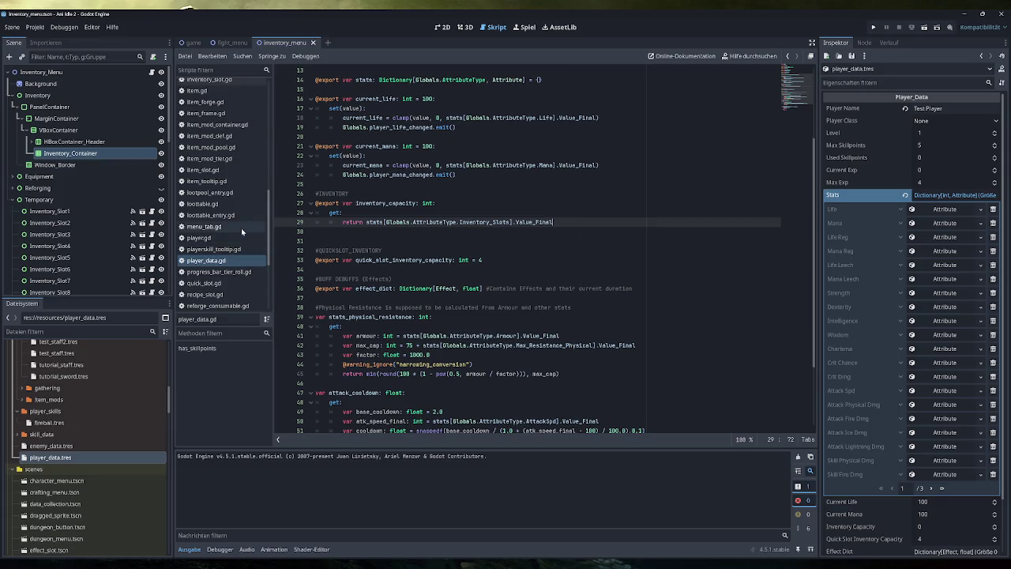
Open inventory_menu.gd from the script list.
scroll(240, 236, down, 4)
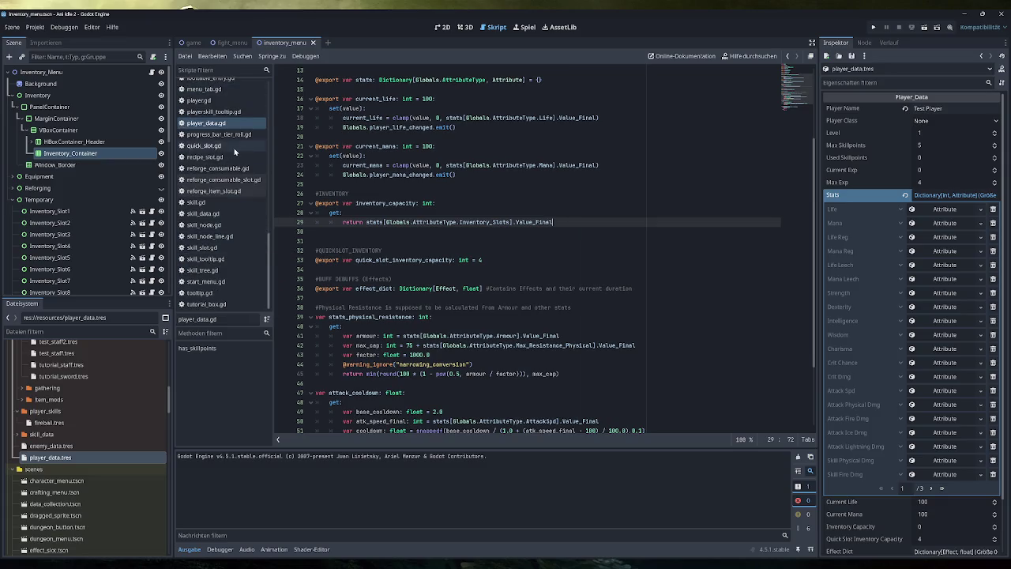
scroll(227, 164, up, 2)
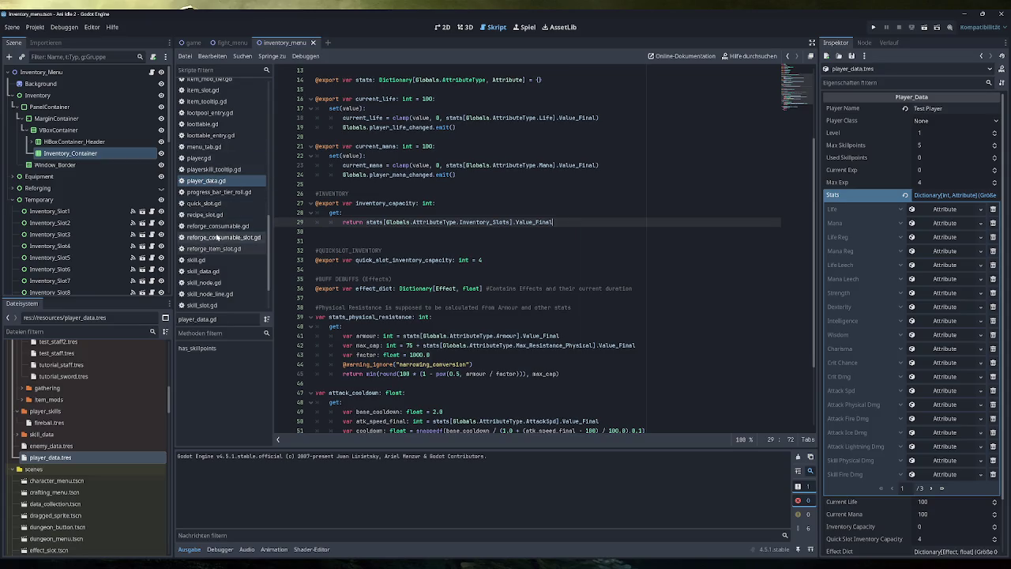
scroll(217, 236, up, 3)
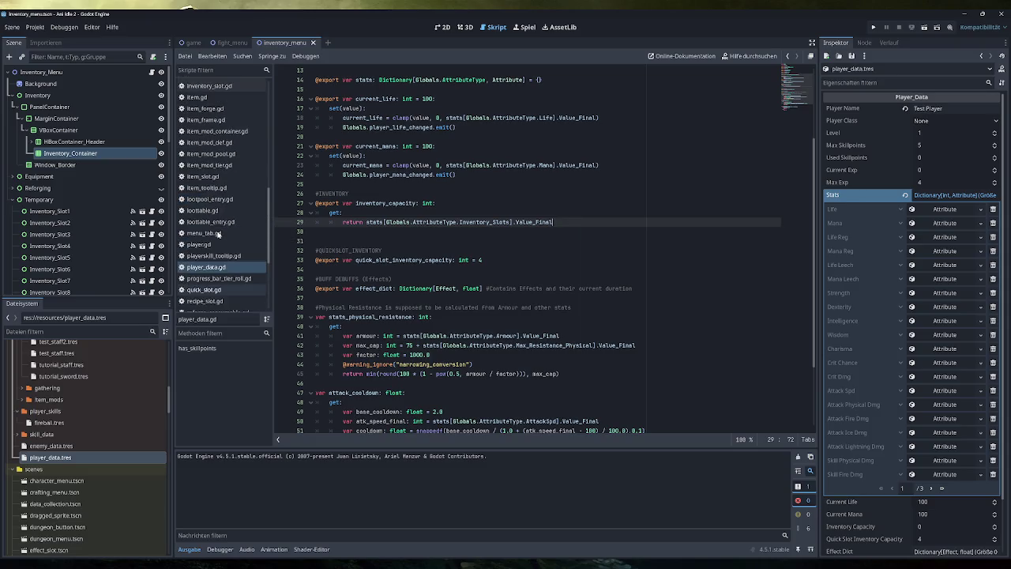
scroll(218, 234, up, 3)
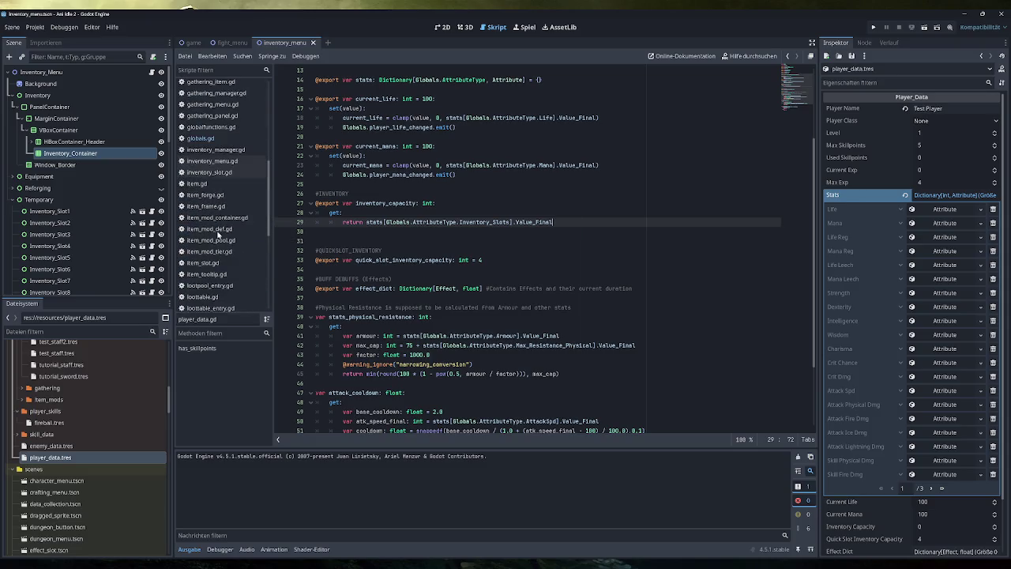
click(217, 162)
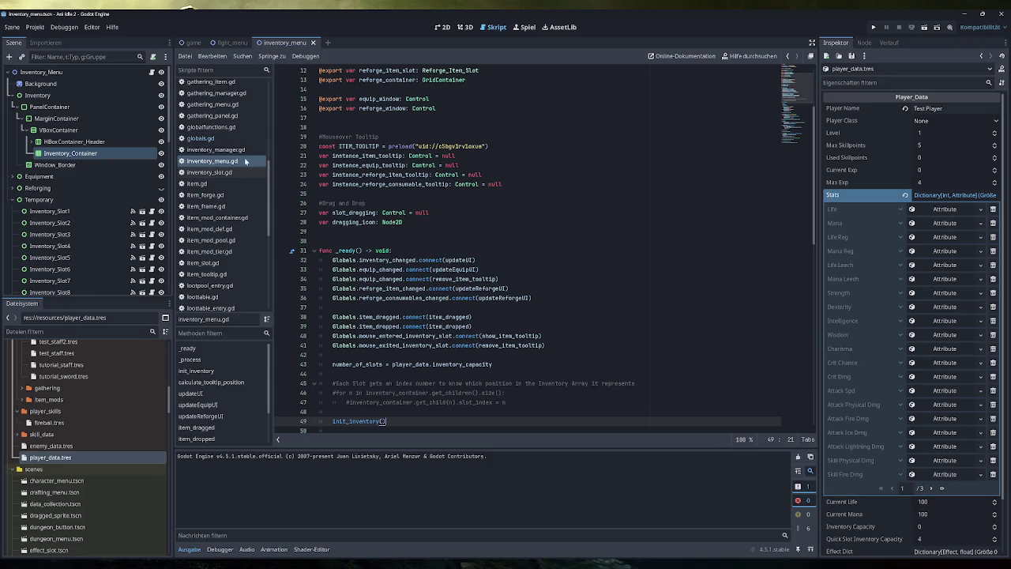
Review the number_of_slots assignment on line 43 and init_inventory(), then run the game.
scroll(411, 237, up, 4)
mouse_move(442, 261)
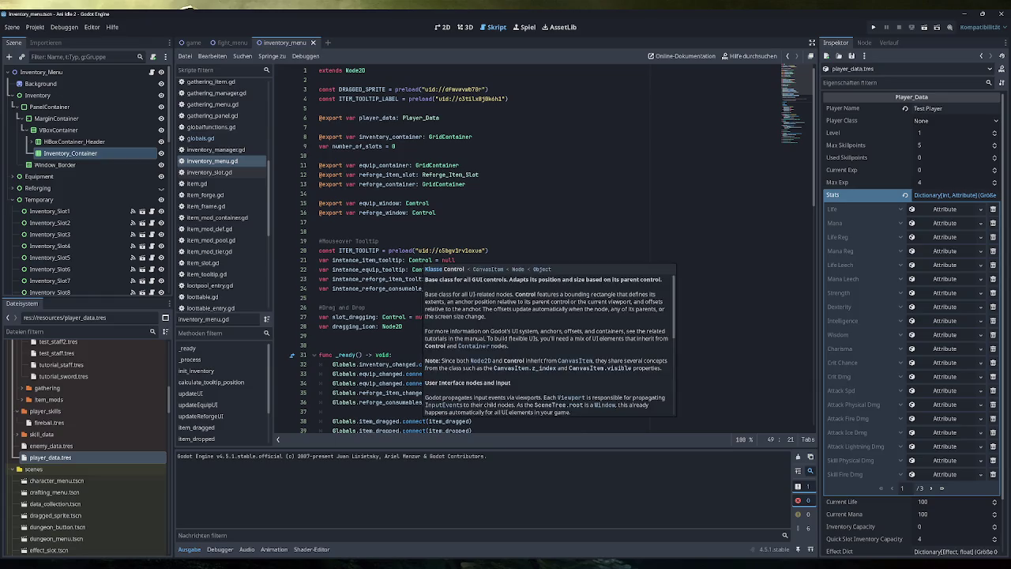
scroll(442, 261, down, 7)
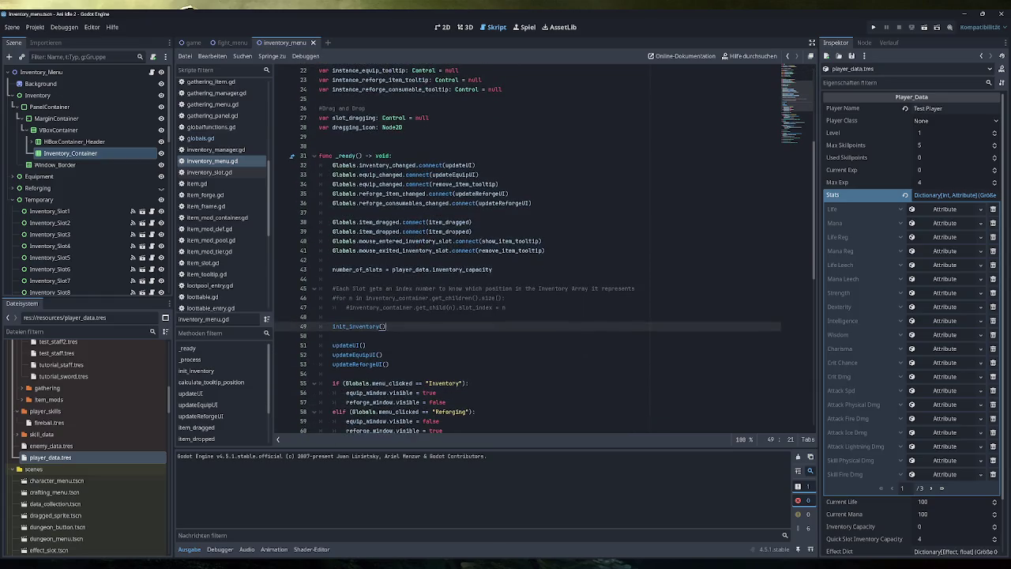
triple_click(443, 269)
click(442, 269)
scroll(443, 269, down, 4)
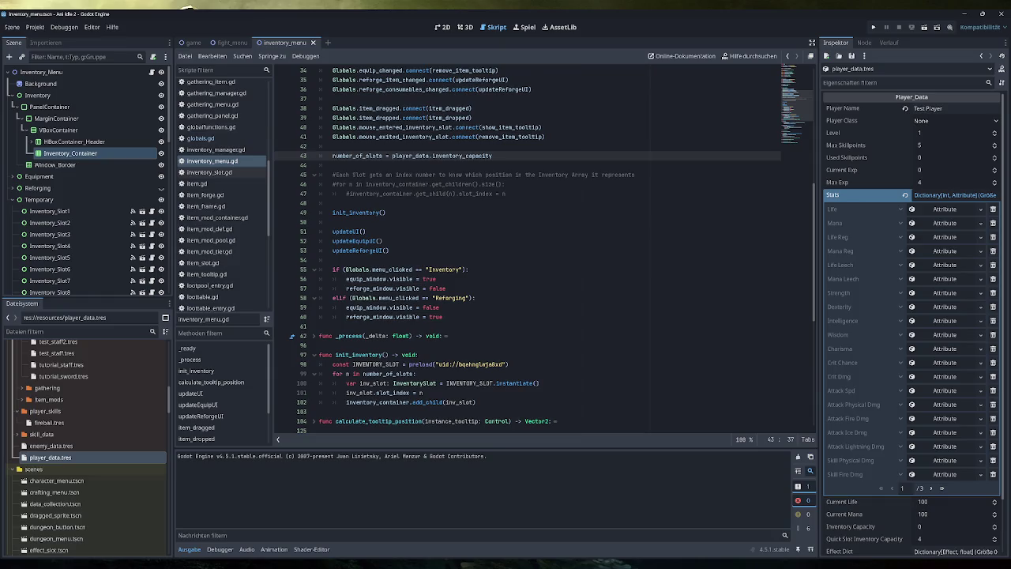
scroll(545, 250, down, 2)
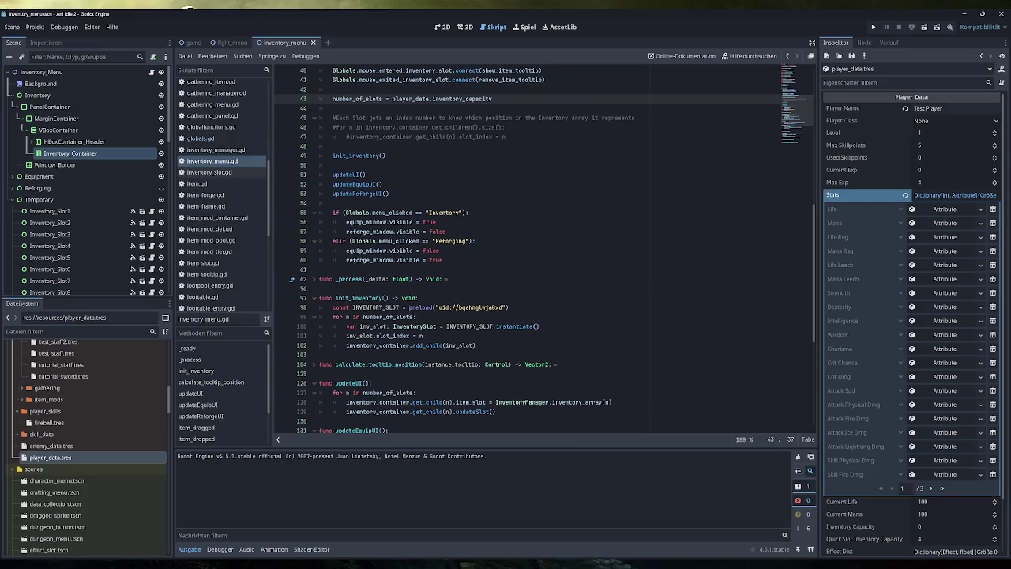
key(F5)
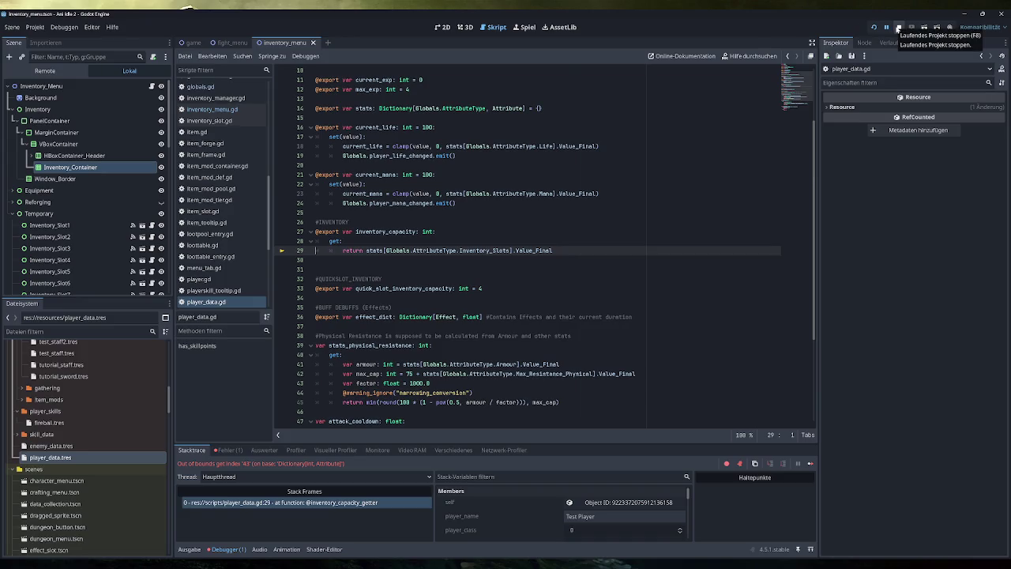
Stop the game after the out-of-bounds error and open the last page of player_data.tres Stats.
click(898, 27)
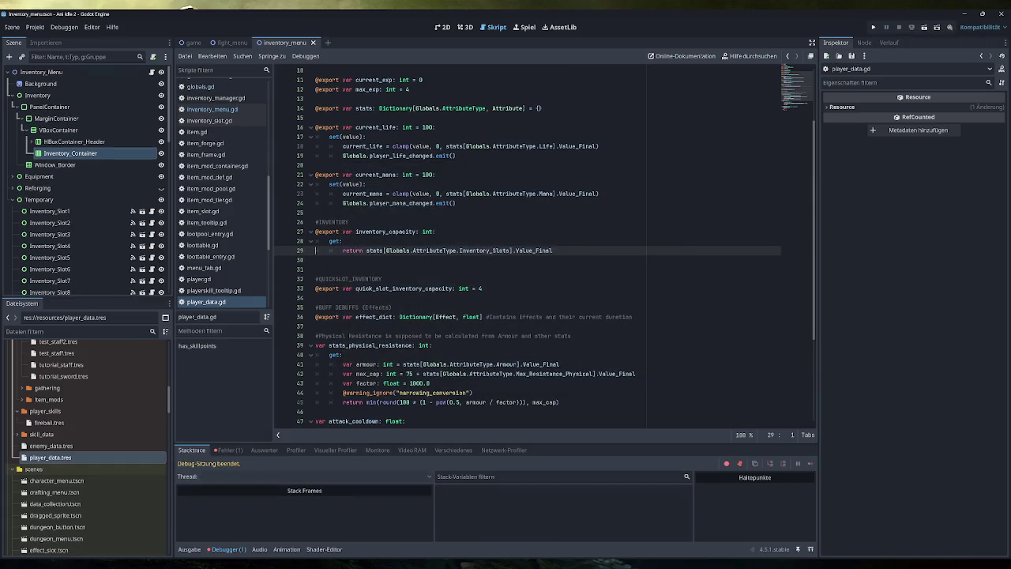
click(70, 458)
click(930, 490)
click(930, 490)
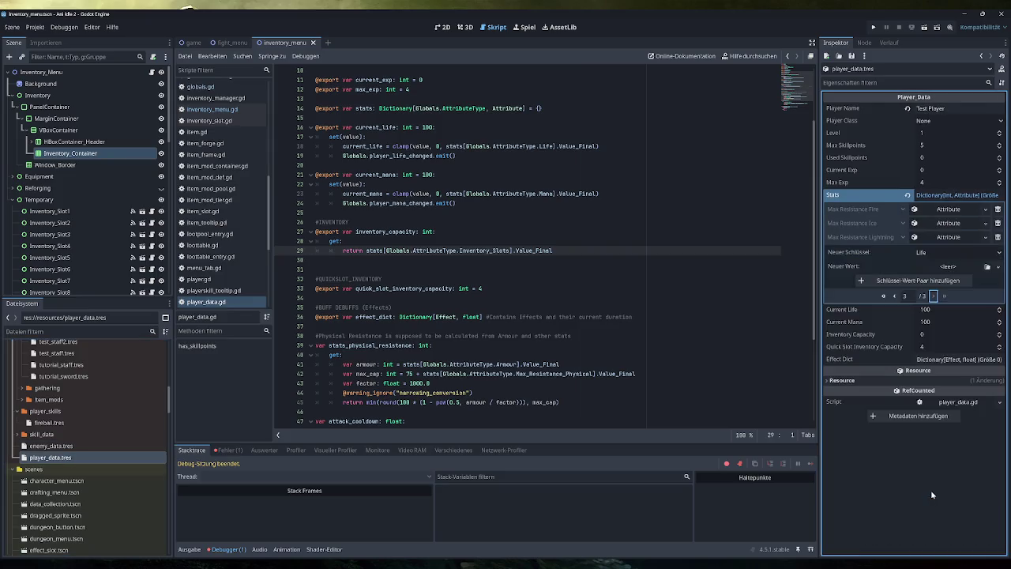
Add an Inventory Slots Stats entry holding a new Attribute of type Inventory Slots.
click(960, 252)
click(953, 553)
click(954, 266)
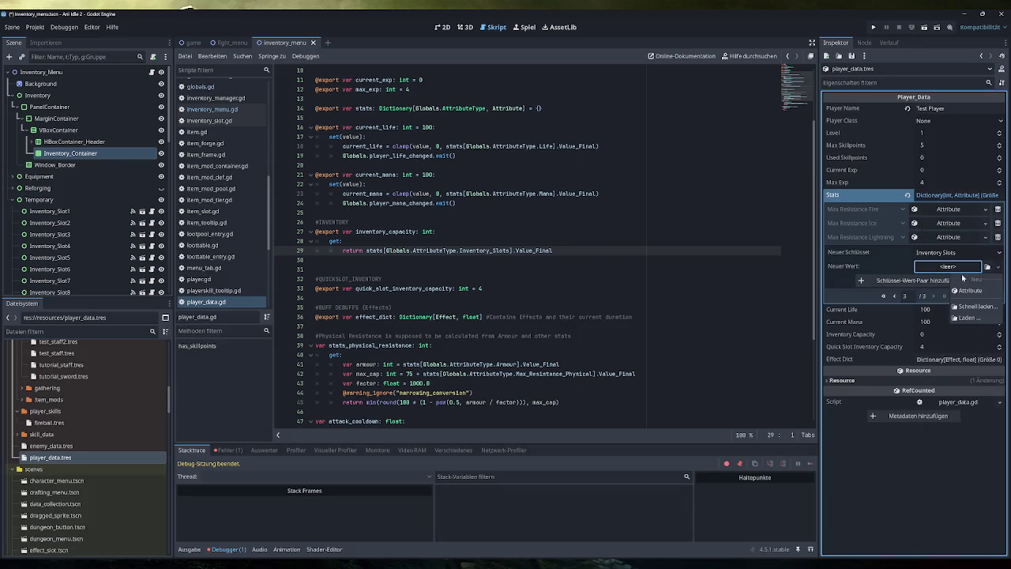
click(962, 289)
click(957, 281)
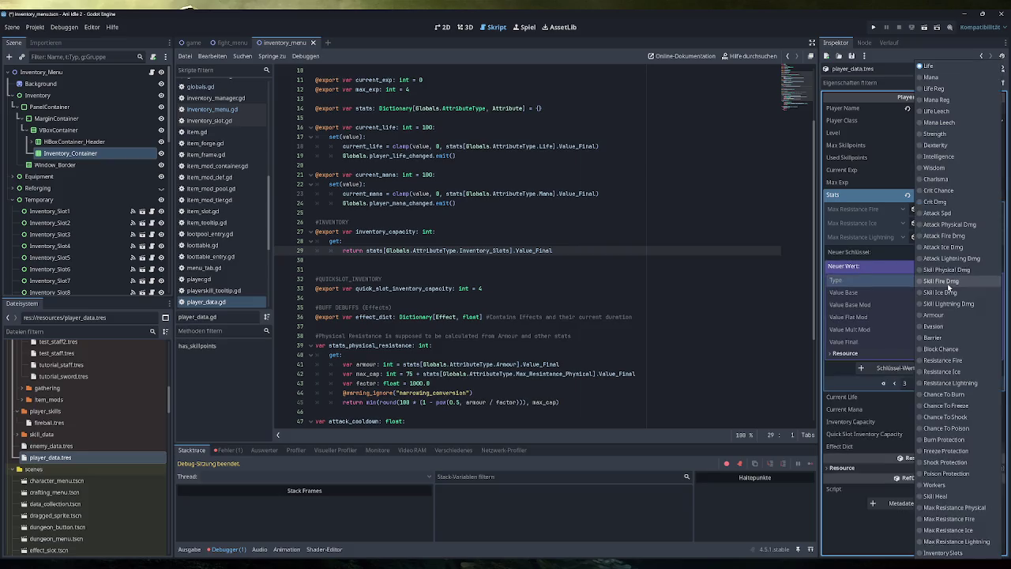
click(956, 547)
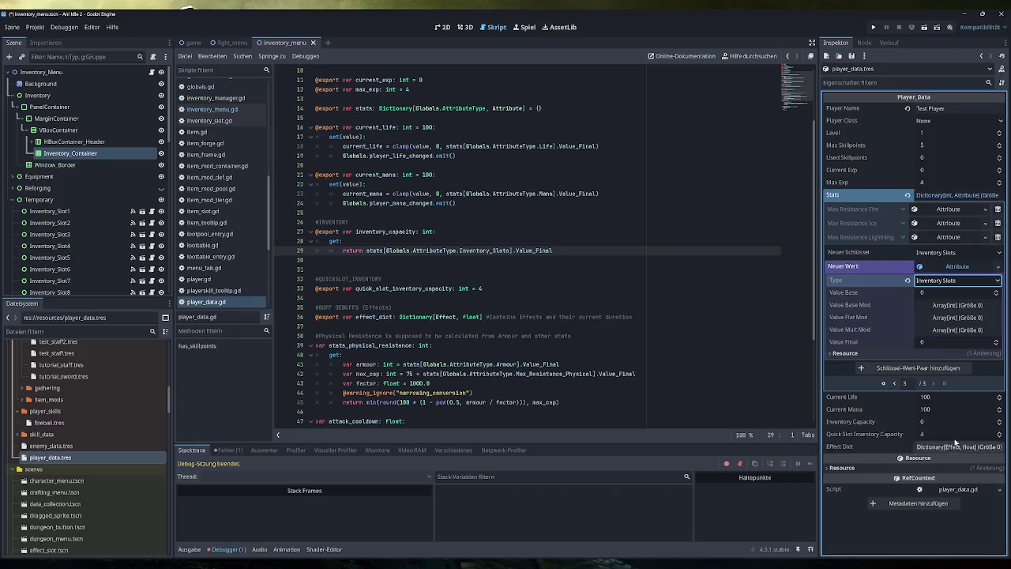
click(945, 368)
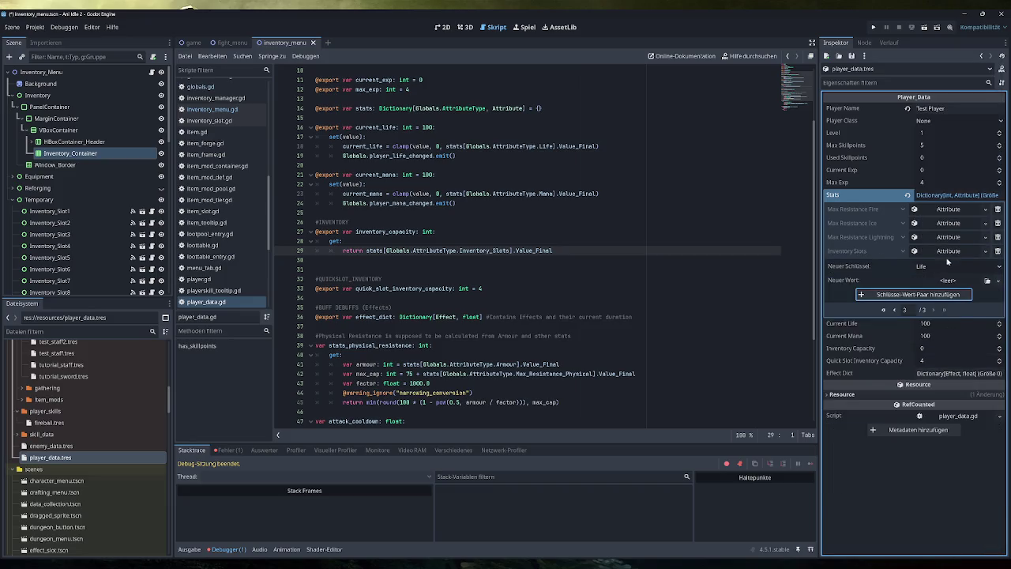
Set the Inventory Slots attribute's base value to 12, save, and relaunch the game.
click(947, 250)
click(962, 277)
text(12)
key(ctrl+s)
click(875, 27)
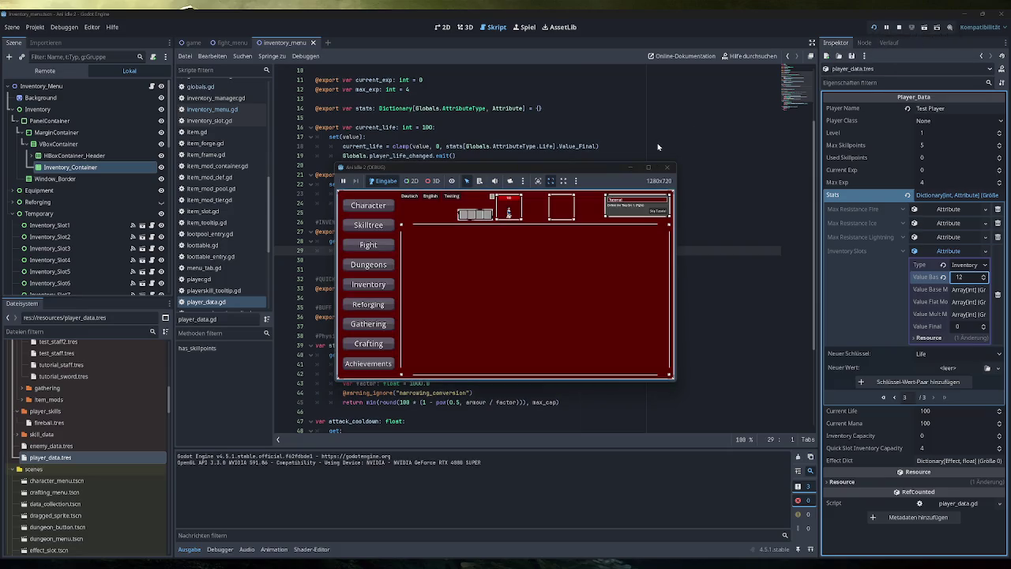
Switch between the game's Dungeons, Reforging and Gathering views and check the Inventory panel's slots.
click(375, 267)
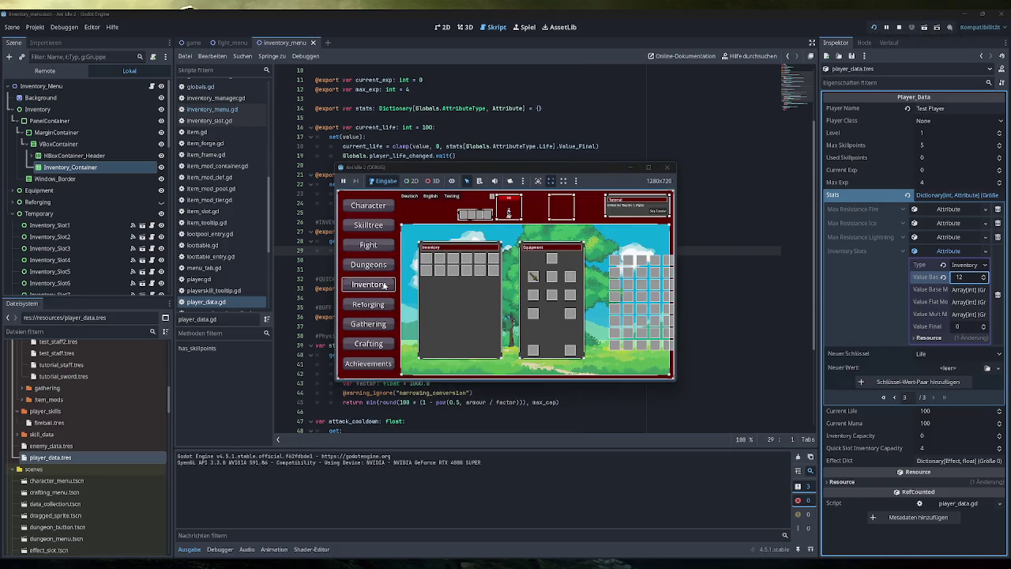
click(385, 290)
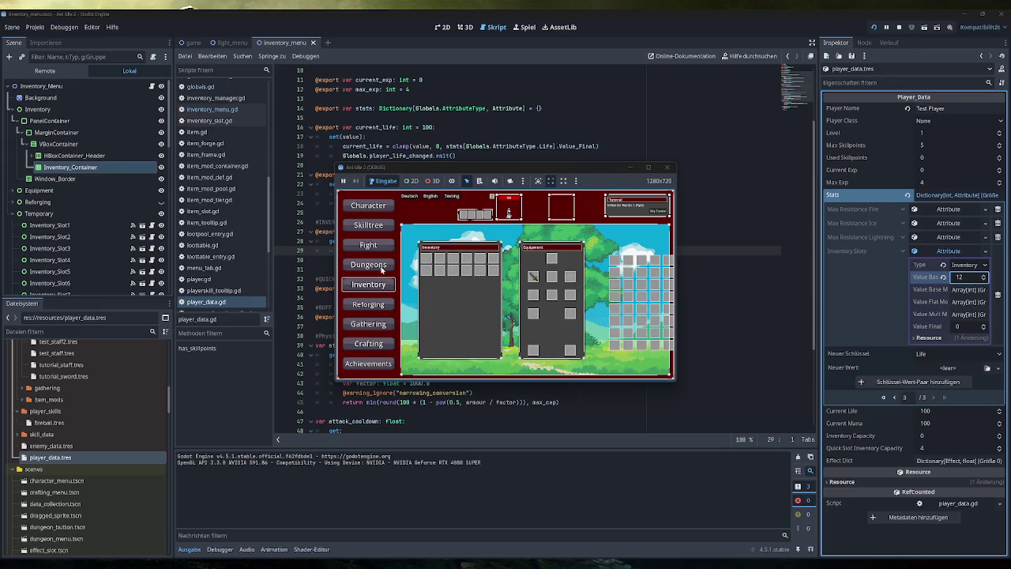
click(379, 304)
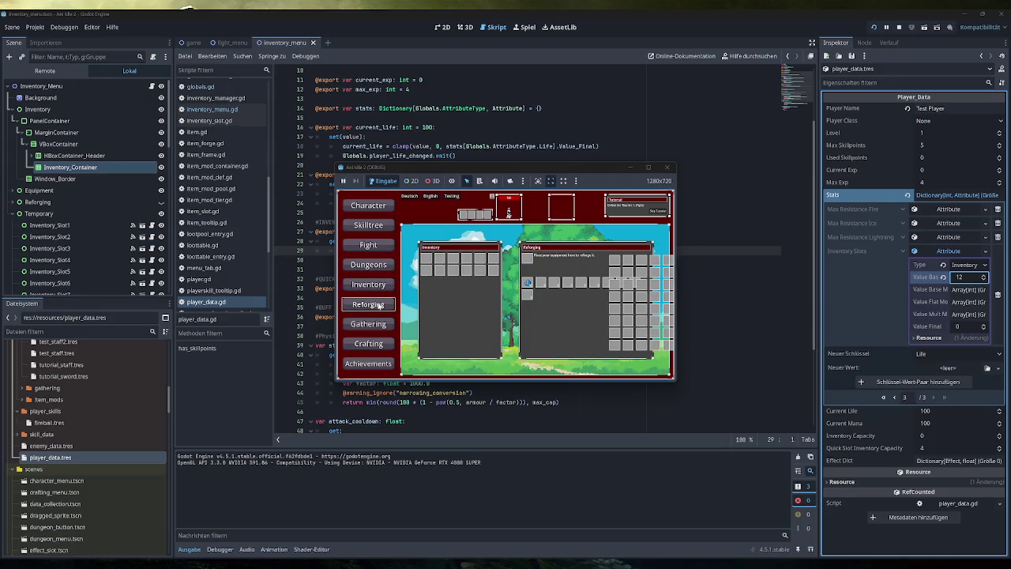
click(370, 325)
click(373, 286)
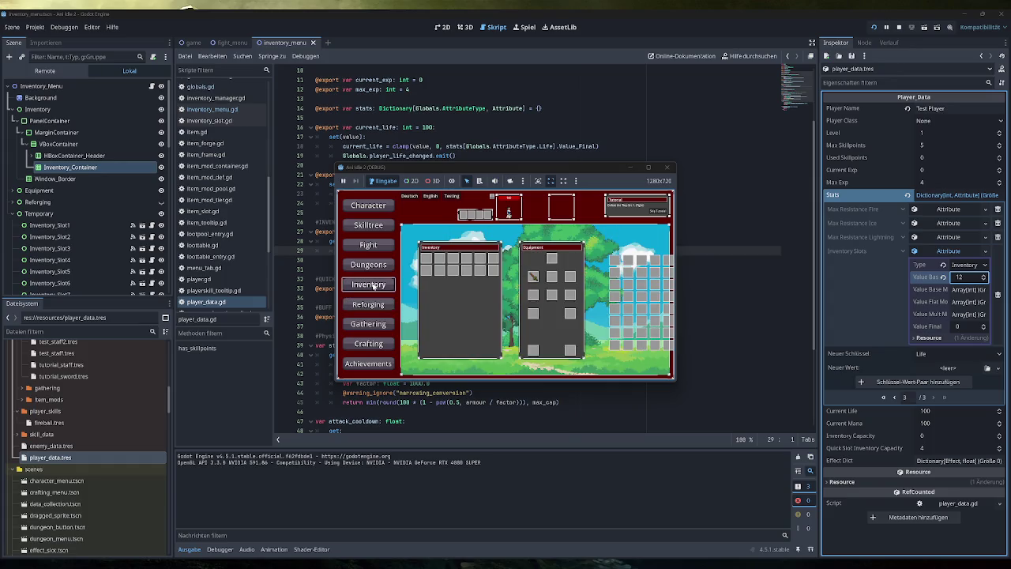
click(373, 266)
click(376, 288)
Close the game and delete the blank line after the inventory_capacity getter in player_data.gd.
click(668, 167)
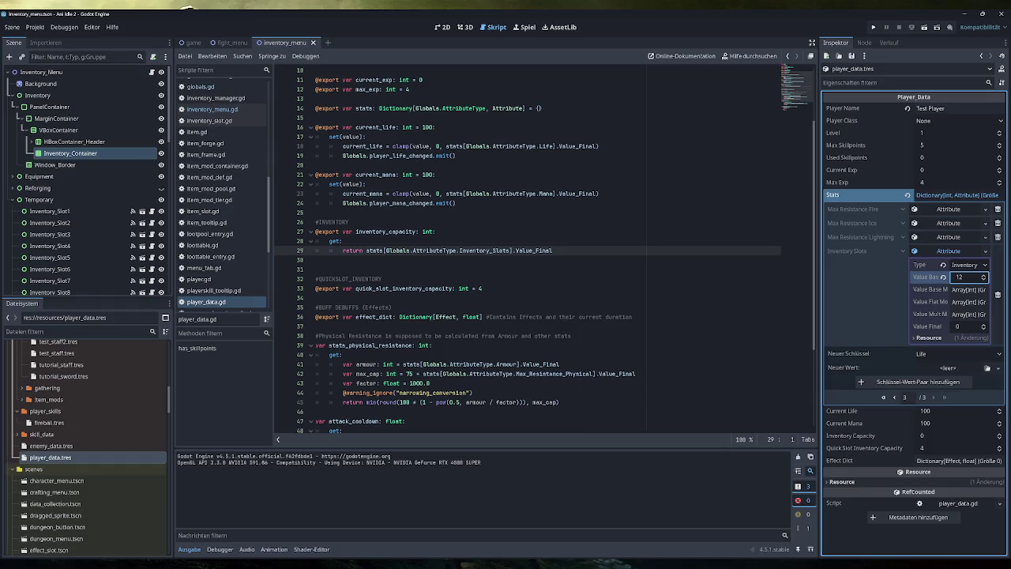
click(332, 260)
key(BackSpace)
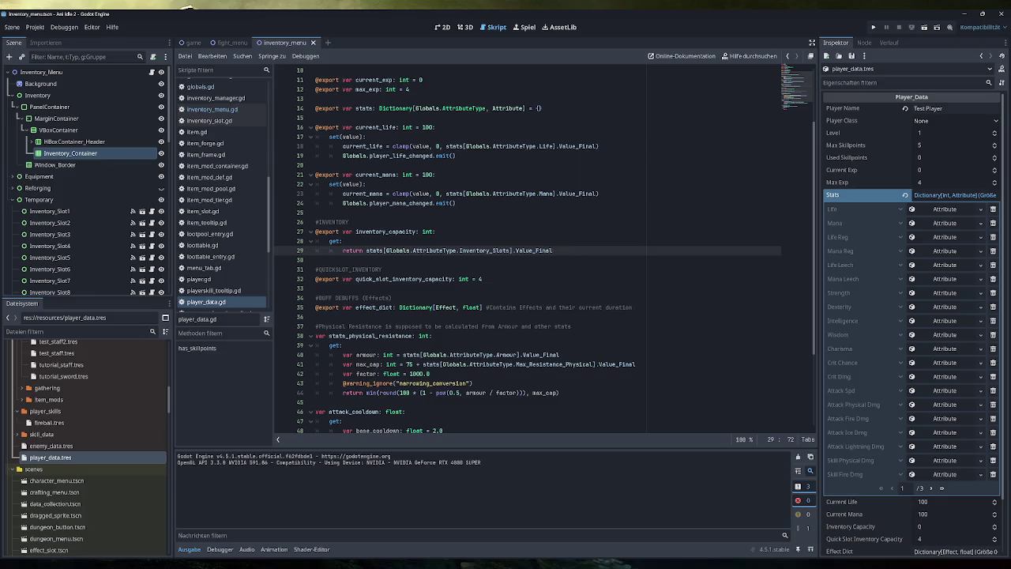
Review the inventory_capacity return statement on line 29, then bring up the Ani Idle 2 spreadsheet.
drag(553, 251, 343, 250)
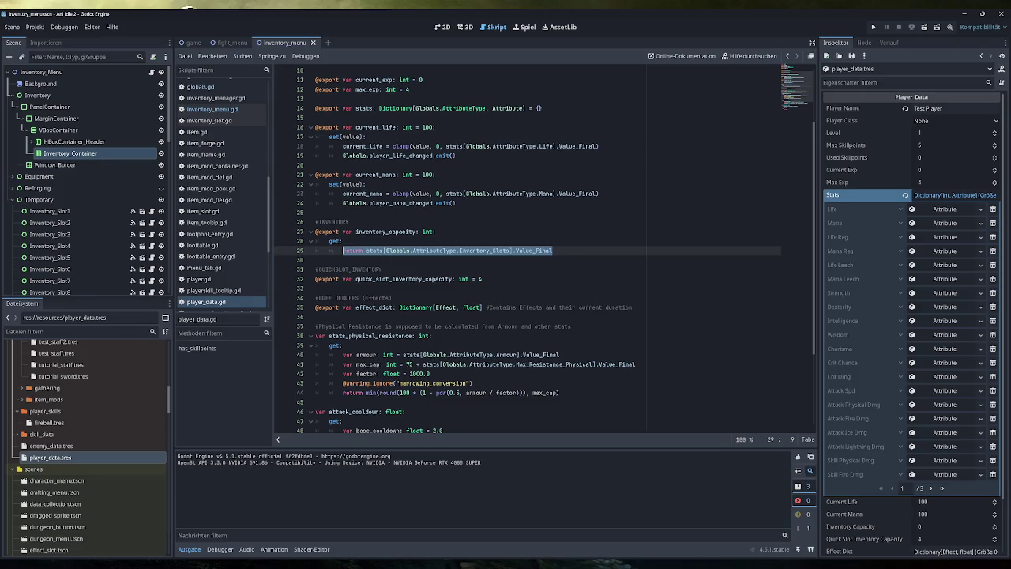
key(End)
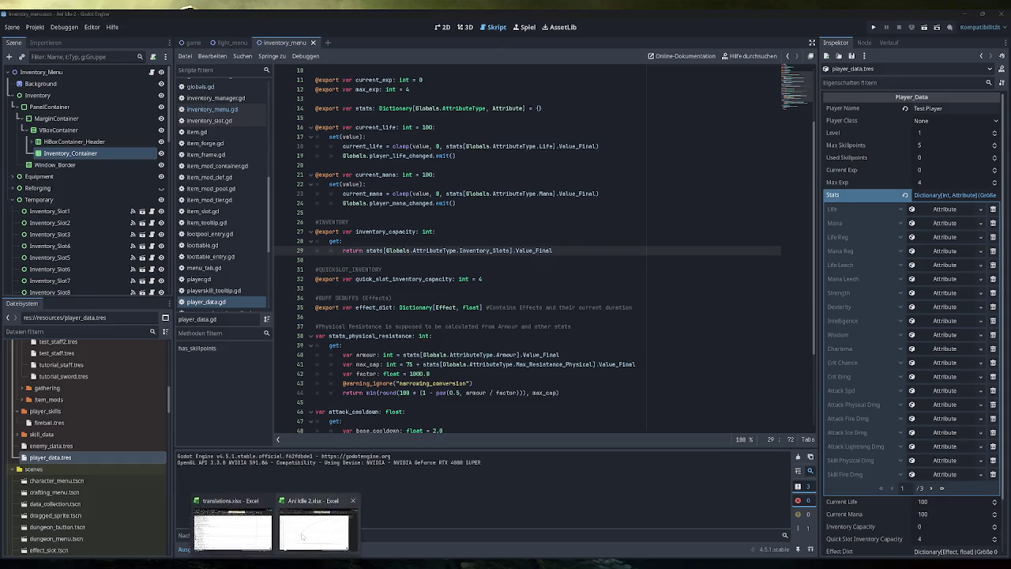
click(316, 515)
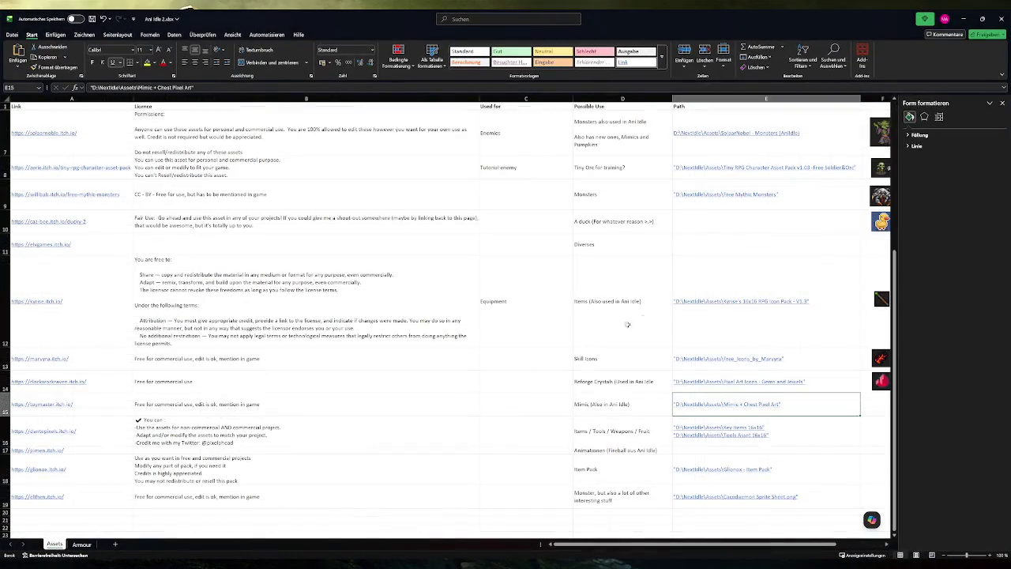
Close the Form formatieren pane and open the Kyrise spritesheet_32x32.png from cell E12.
click(1001, 103)
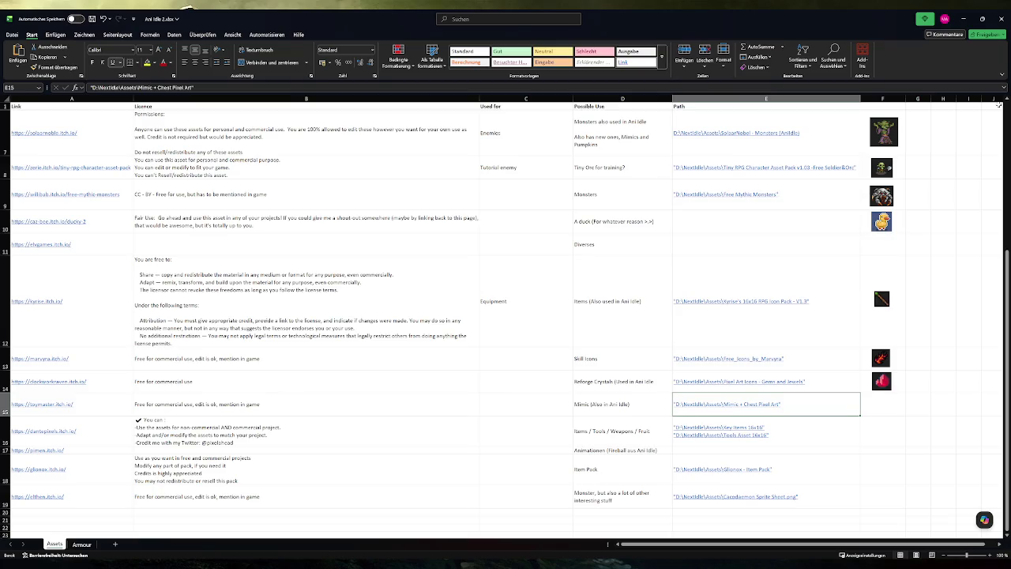
click(720, 301)
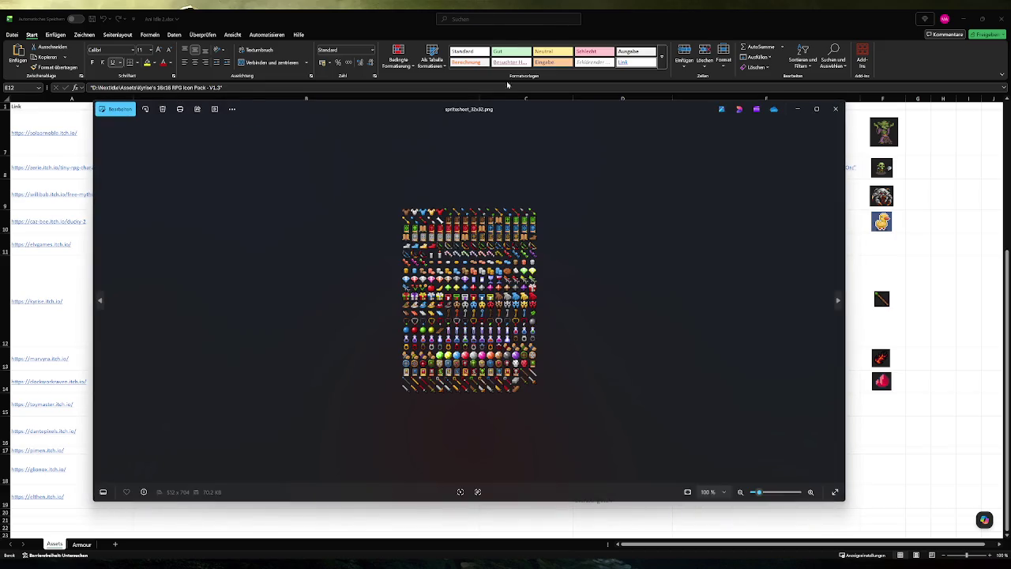
double_click(501, 108)
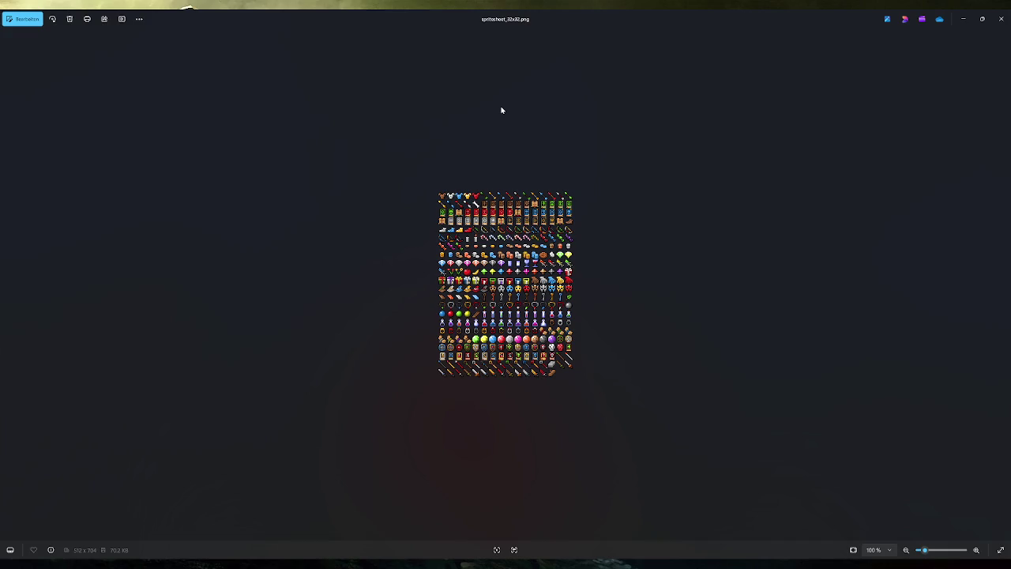
Zoom spritesheet_32x32.png to about 259% to inspect it, then close it.
scroll(490, 94, up, 5)
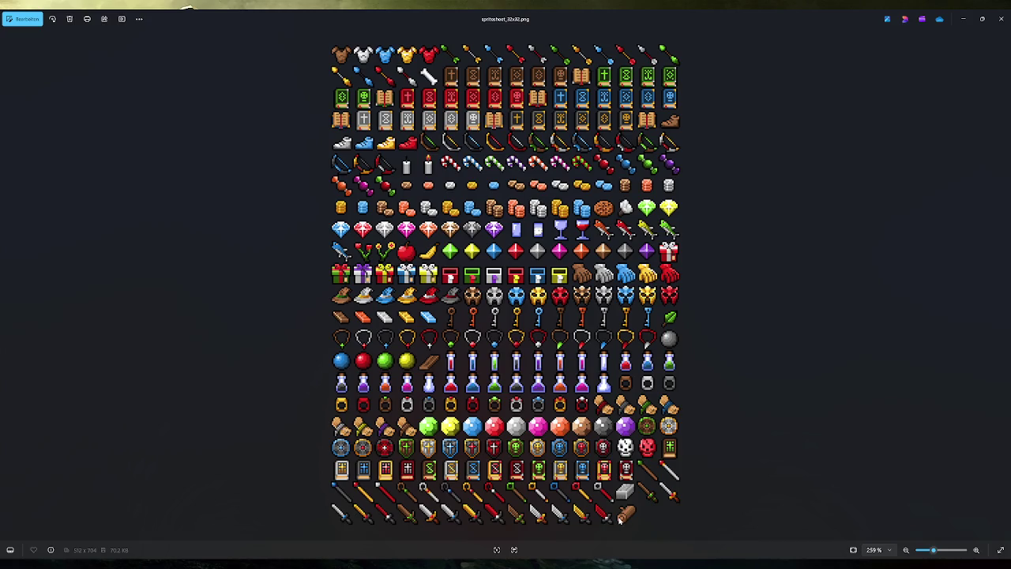
click(1001, 19)
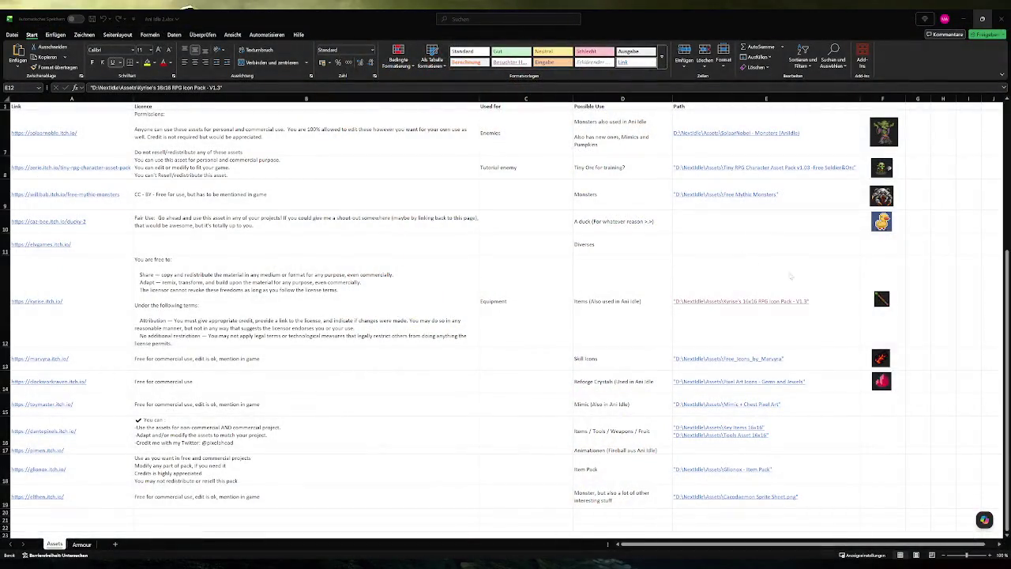
Open Full Sheet.png from the Key Items 16x16 path in cell E16.
click(822, 328)
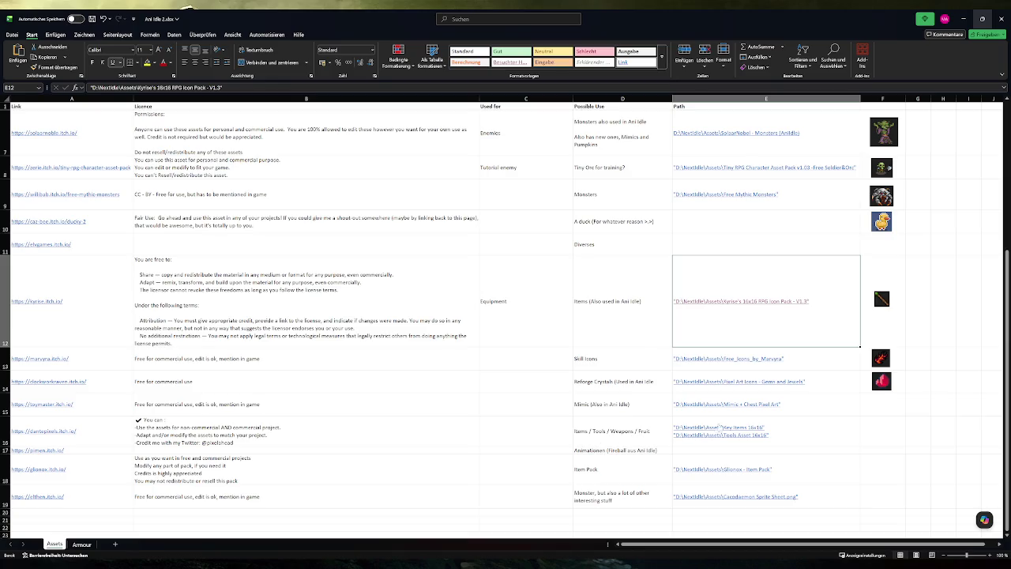
click(732, 431)
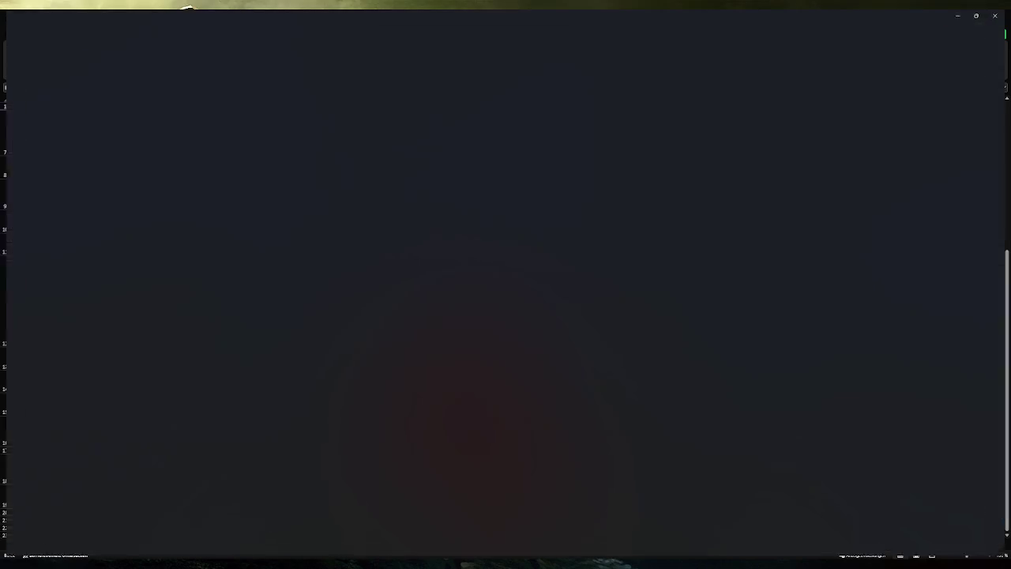
scroll(487, 316, up, 3)
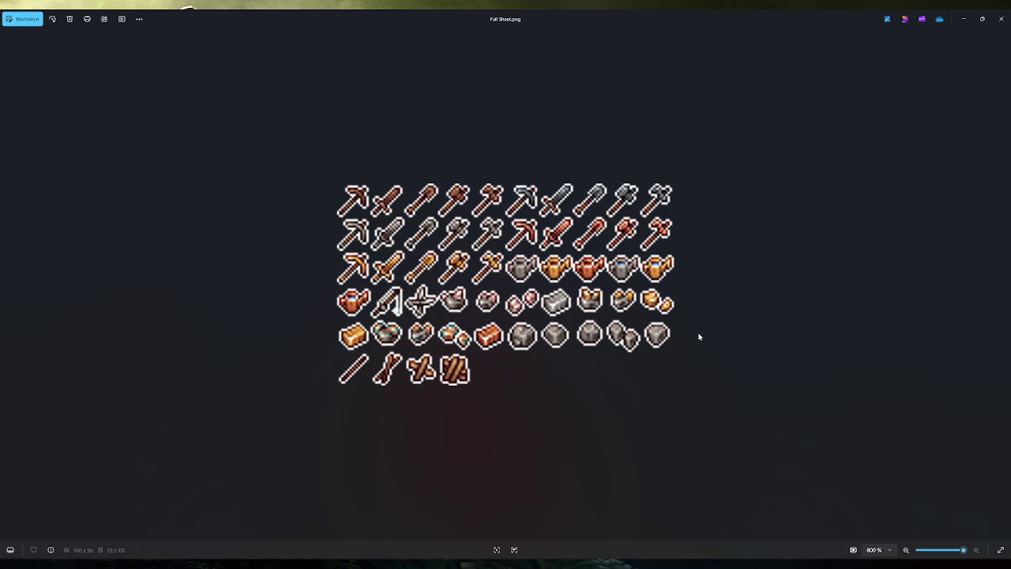
Close Full Sheet.png after viewing its tool and ore sprites at 800%.
click(1000, 18)
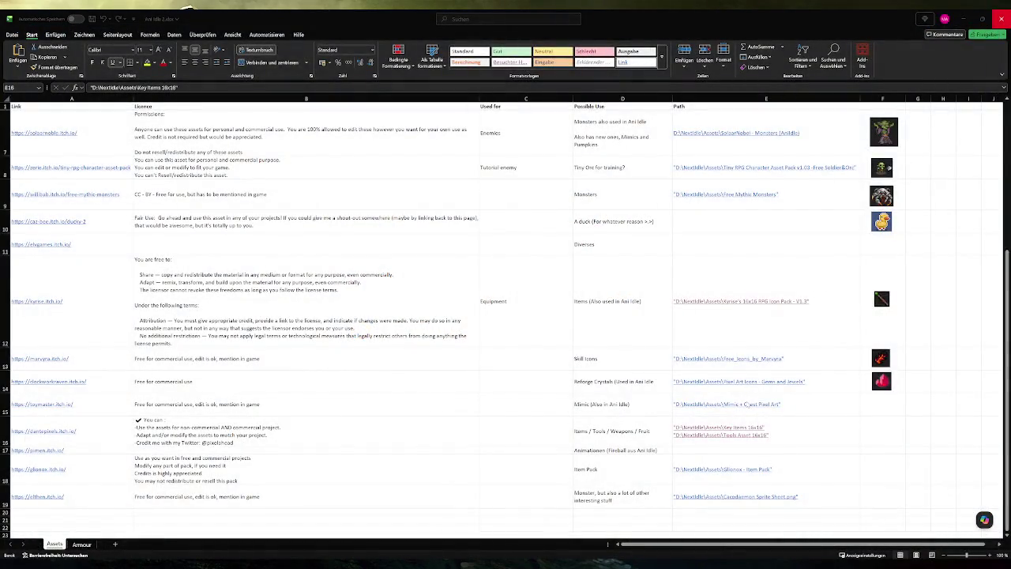
Open the Glonox items_sheet.png from cell E18 and zoom around its icons.
click(735, 471)
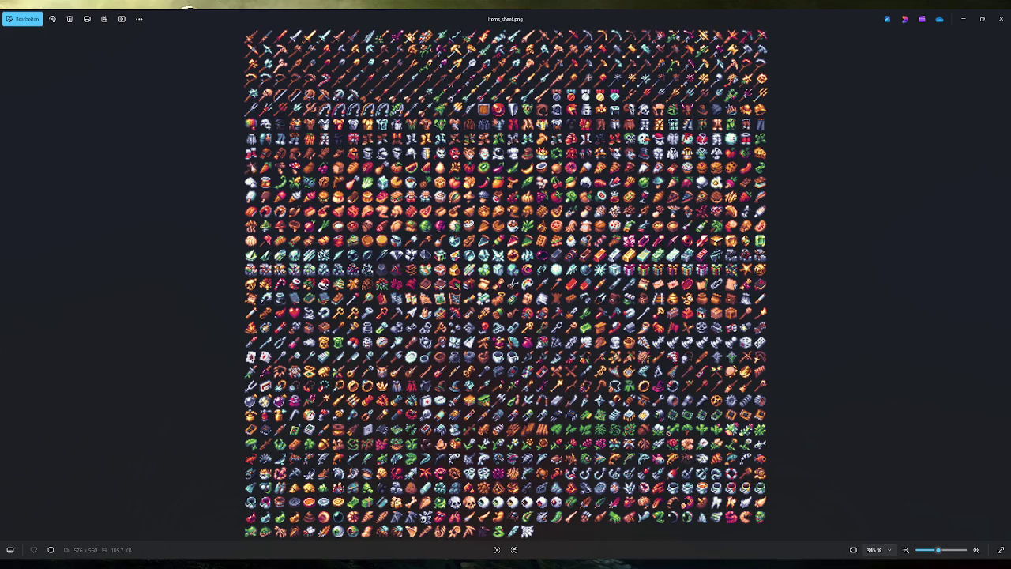
scroll(252, 167, up, 5)
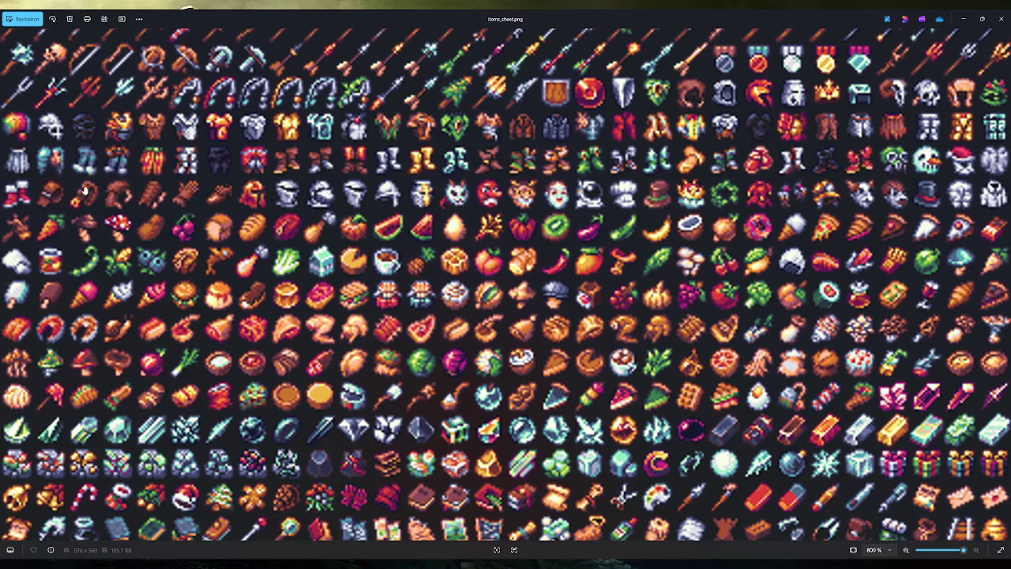
scroll(511, 213, down, 2)
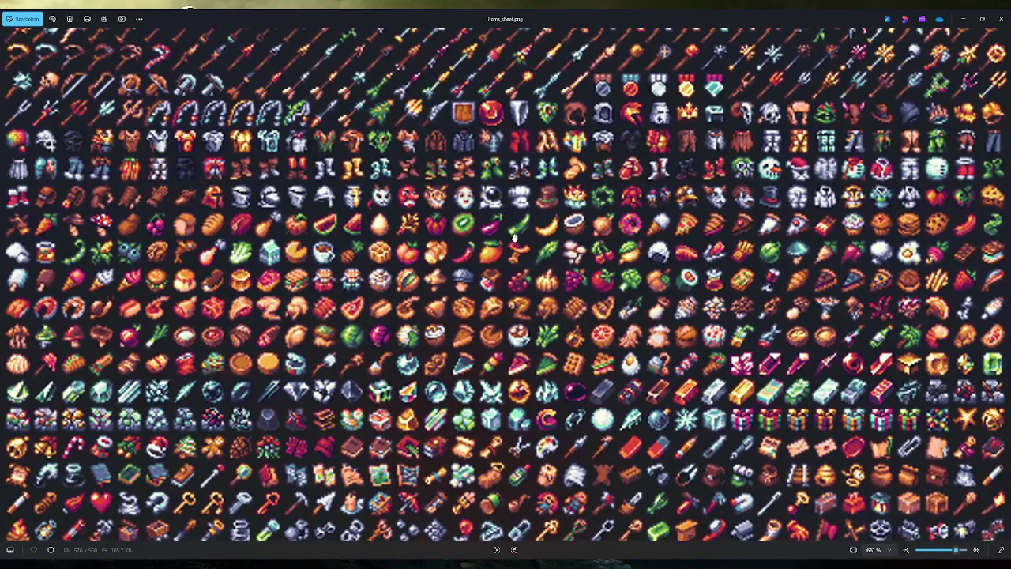
scroll(513, 237, down, 2)
scroll(563, 268, down, 3)
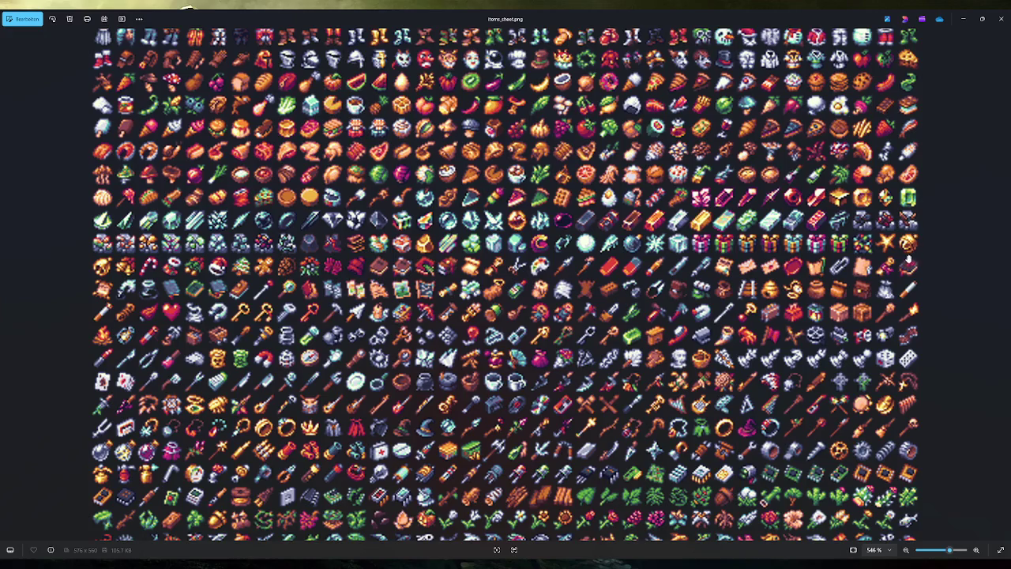
scroll(869, 291, up, 3)
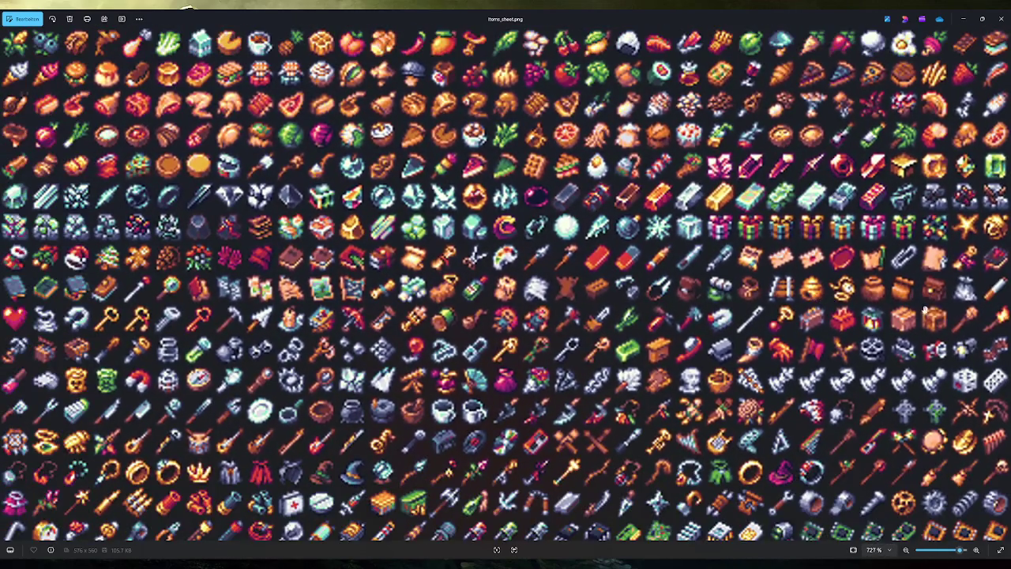
scroll(919, 288, down, 3)
scroll(851, 285, up, 3)
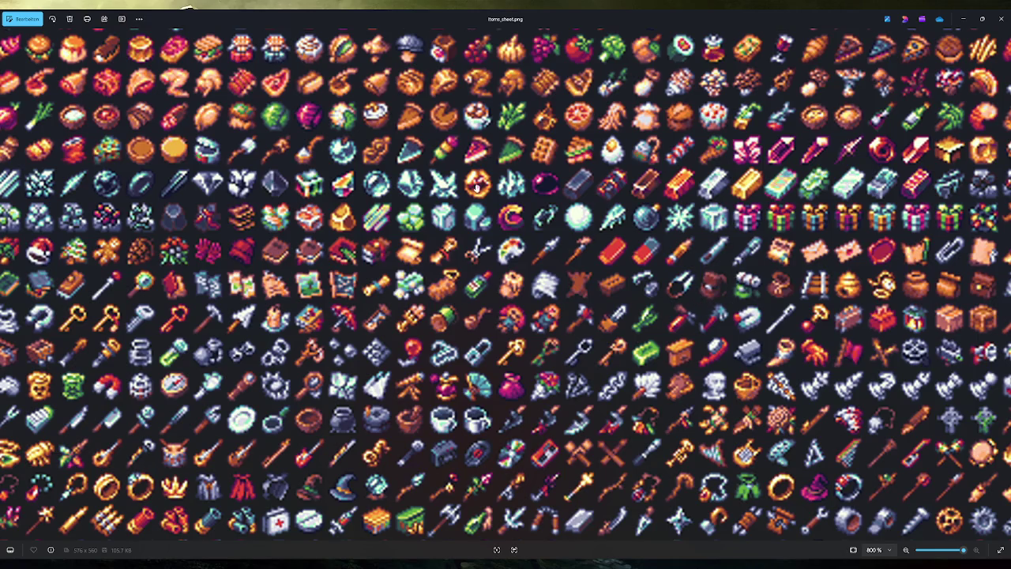
scroll(501, 196, left, 2)
scroll(501, 196, up, 1)
scroll(382, 215, up, 3)
scroll(382, 215, left, 1)
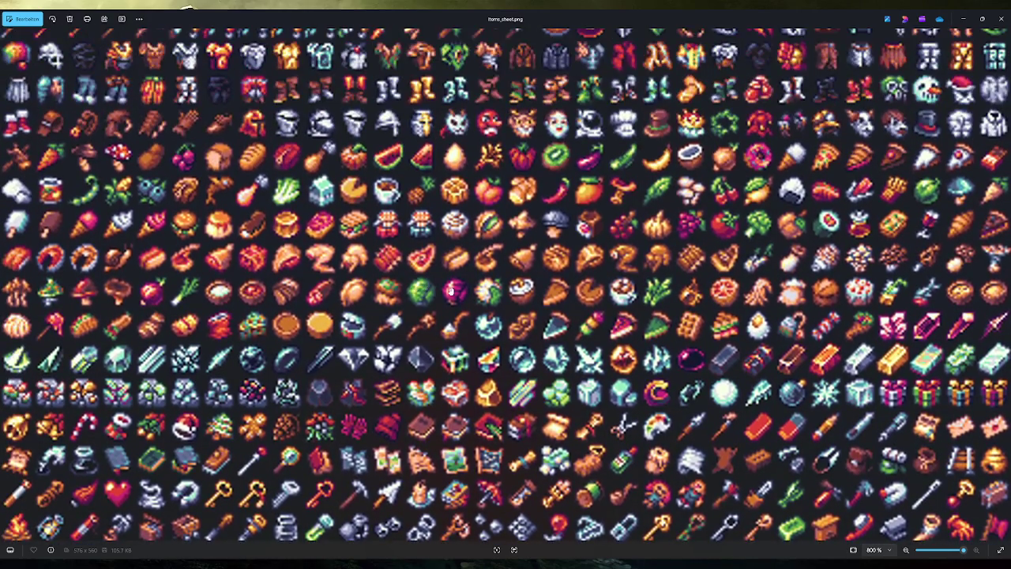
scroll(382, 215, up, 1)
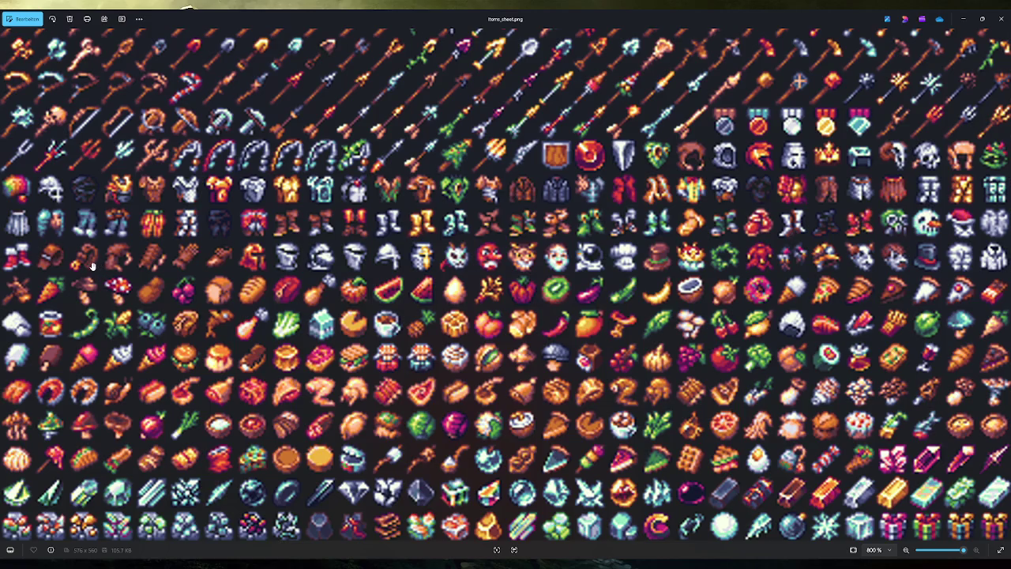
scroll(600, 411, down, 5)
scroll(617, 373, down, 2)
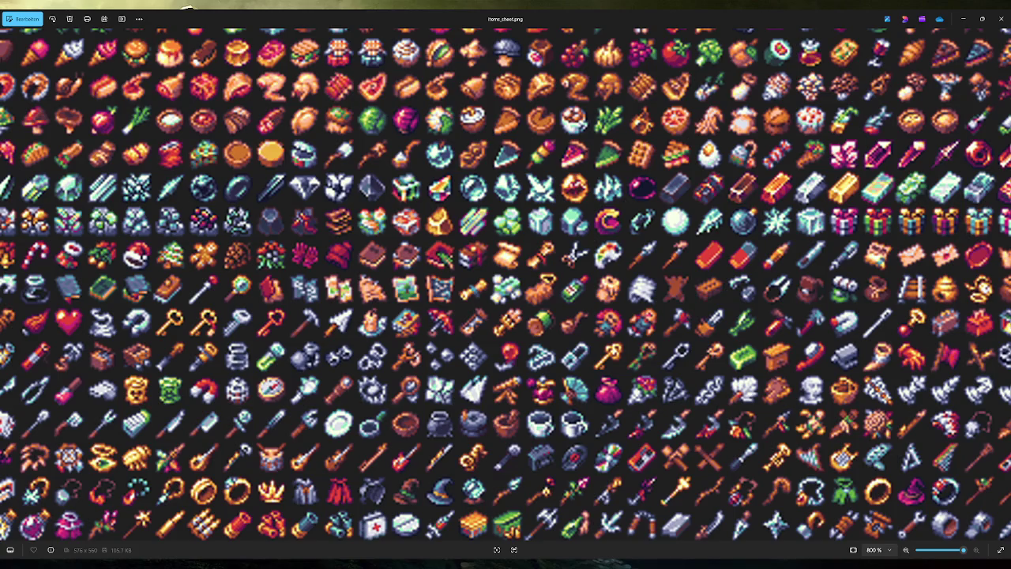
mouse_move(546, 322)
mouse_down()
mouse_move(595, 327)
mouse_move(473, 308)
mouse_up()
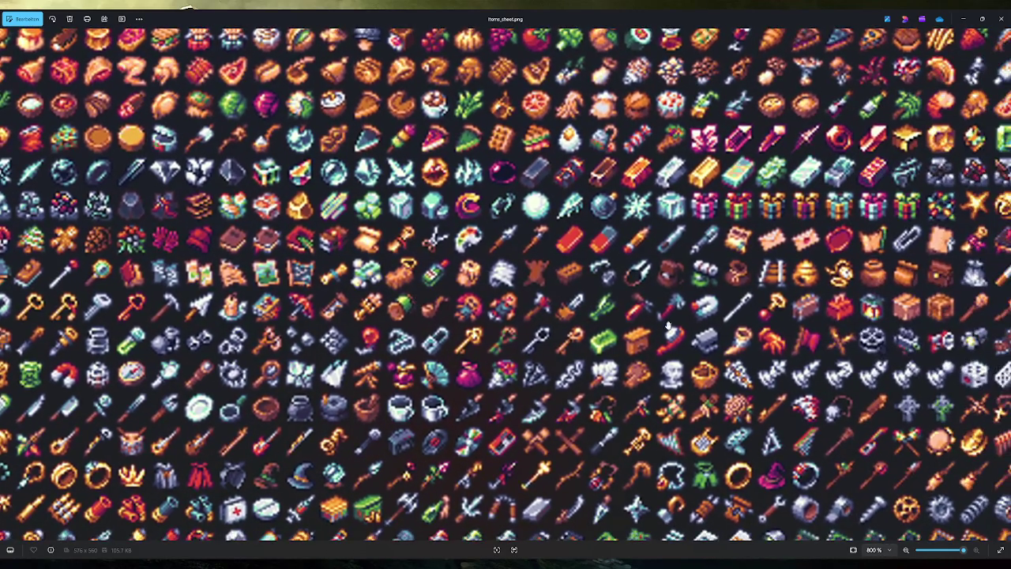
drag(626, 335, 544, 316)
drag(707, 430, 708, 363)
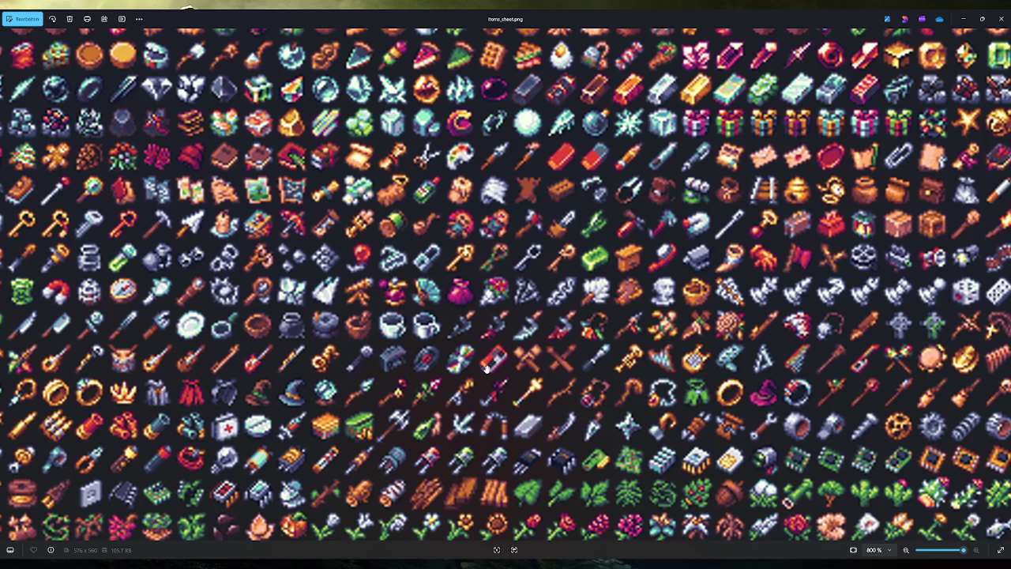
scroll(486, 368, down, 5)
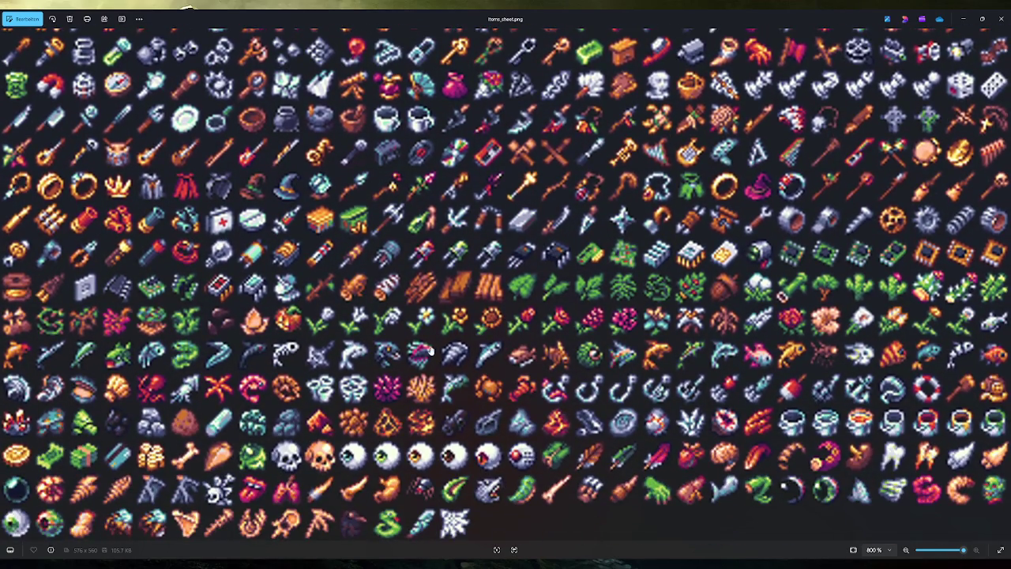
scroll(431, 356, down, 2)
scroll(431, 356, left, 3)
scroll(427, 369, left, 1)
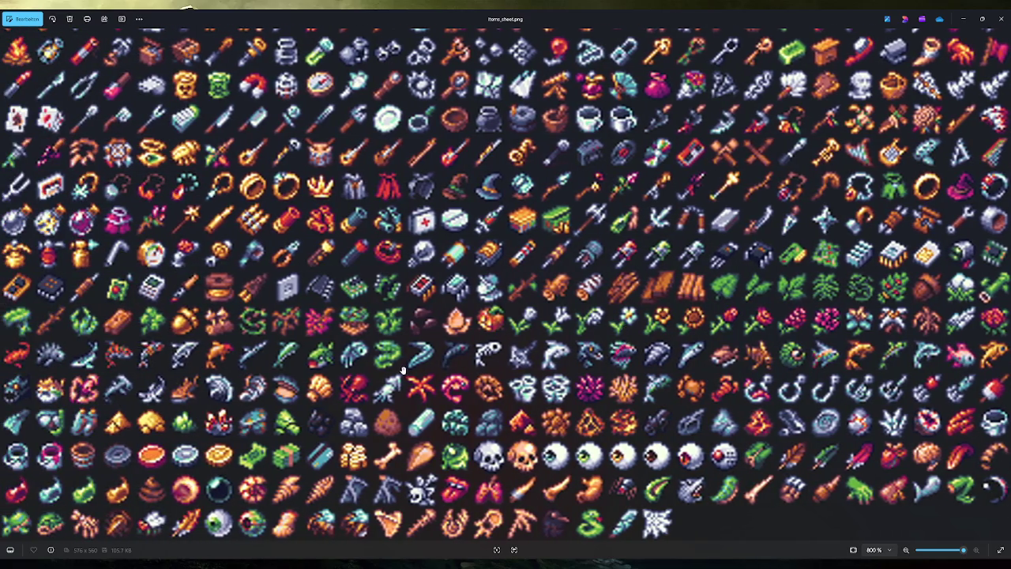
scroll(543, 180, up, 20)
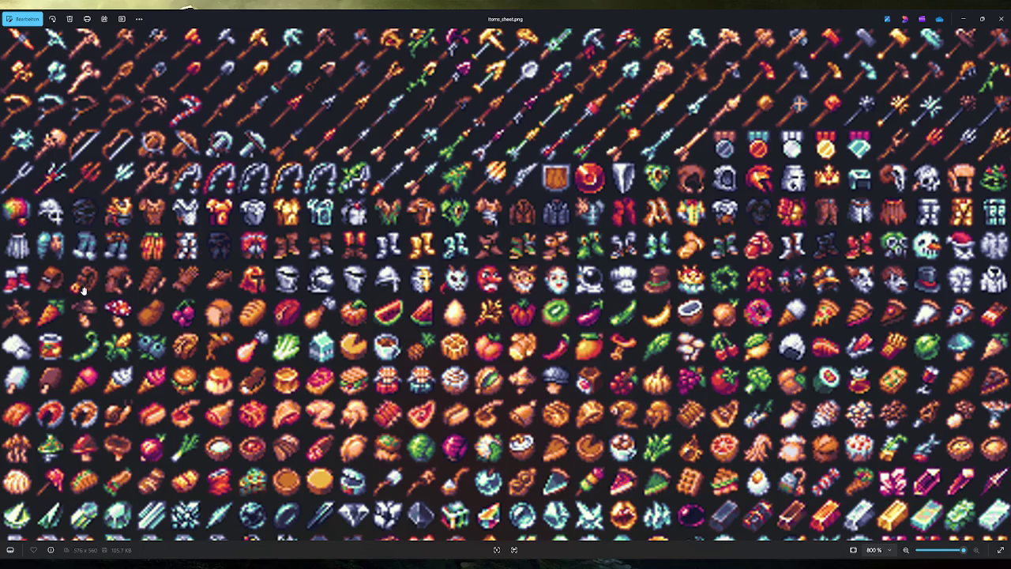
Zoom out and back in on items_sheet.png, then close it.
scroll(699, 348, right, 5)
scroll(699, 348, up, 1)
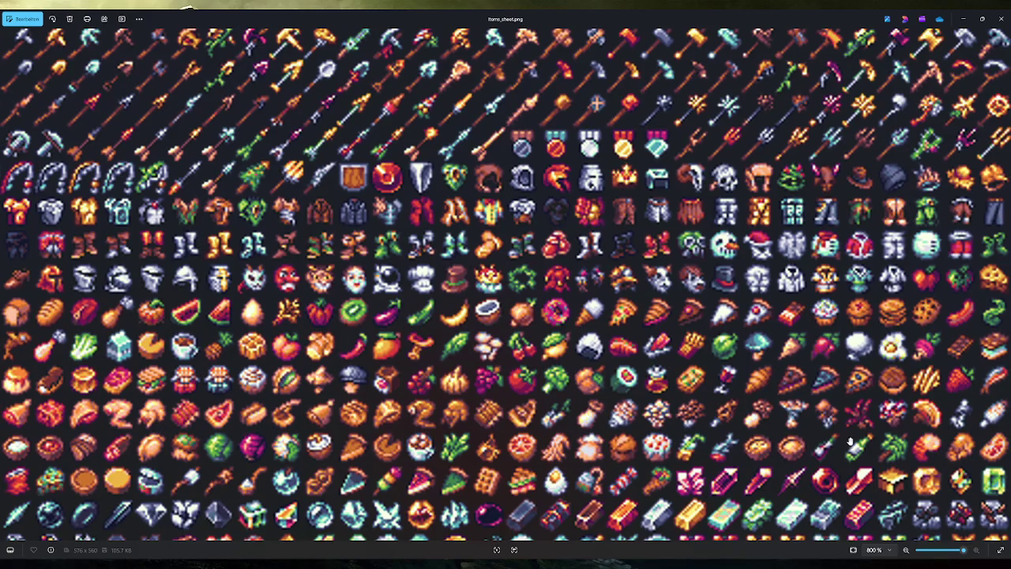
scroll(850, 442, down, 5)
scroll(680, 425, up, 5)
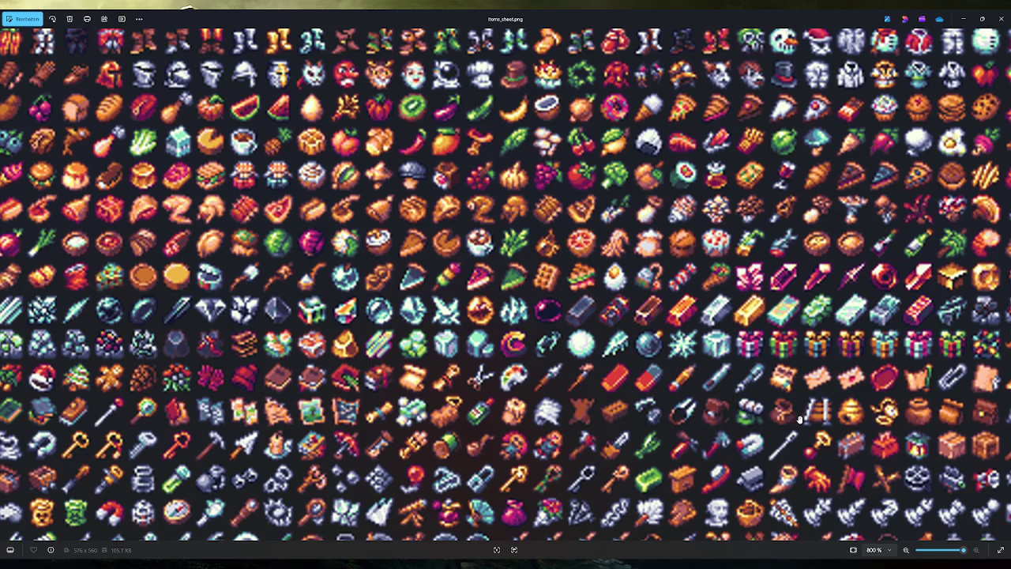
click(1001, 18)
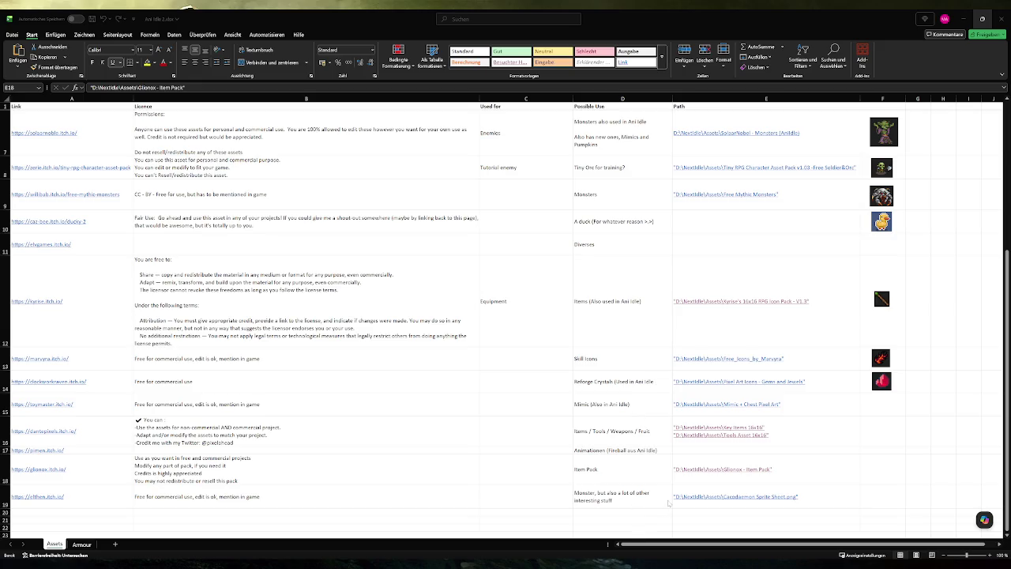
click(719, 499)
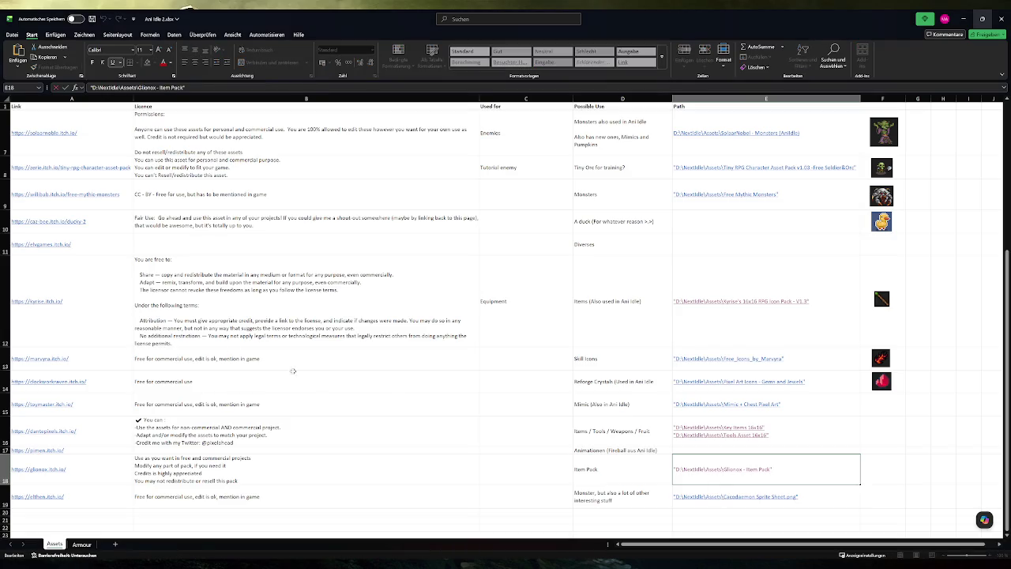
click(698, 498)
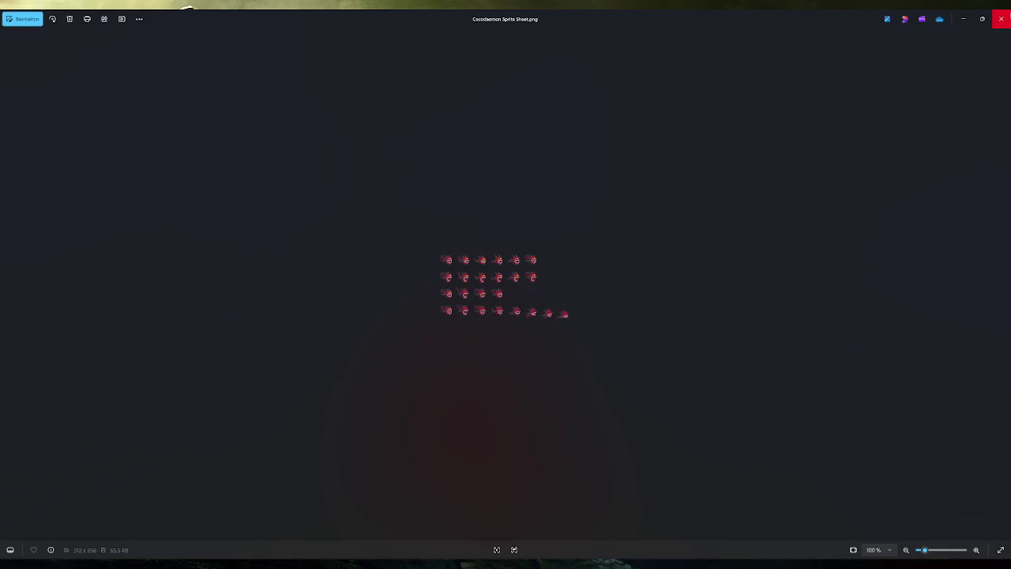
click(1002, 17)
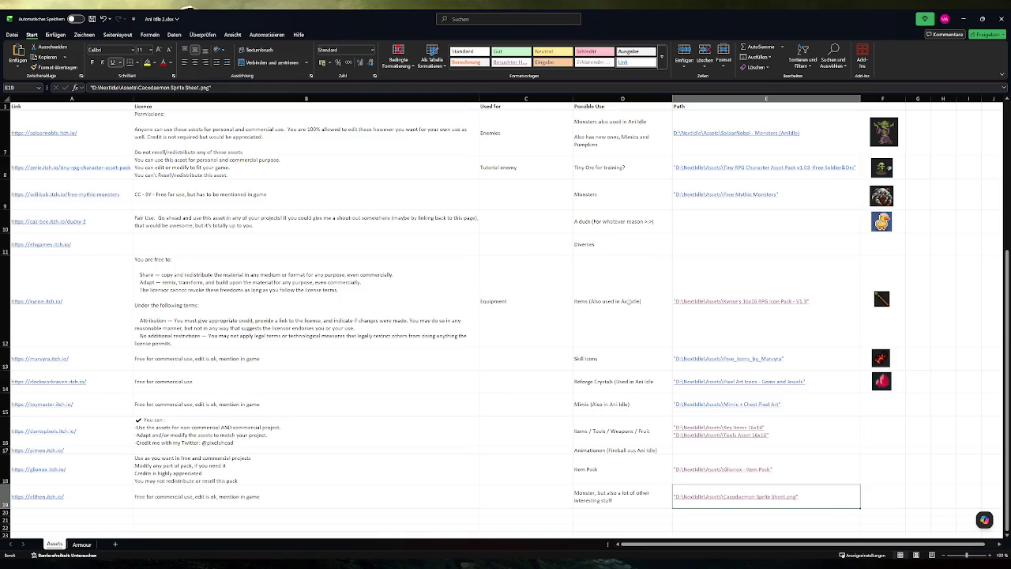
Scroll through the asset list to review its links, licences and paths.
scroll(614, 364, up, 1)
scroll(614, 364, up, 4)
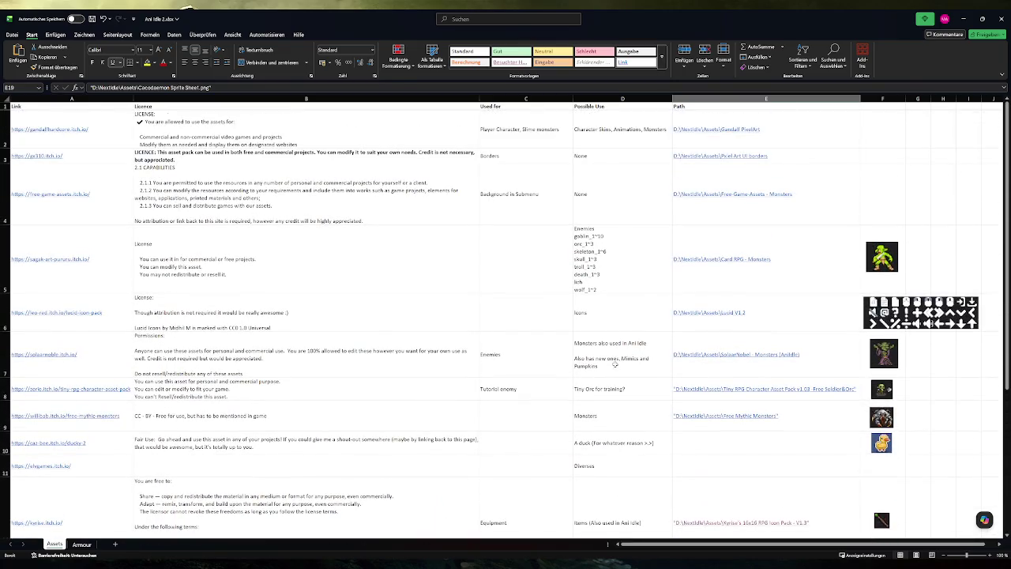
scroll(651, 372, down, 5)
scroll(651, 373, down, 1)
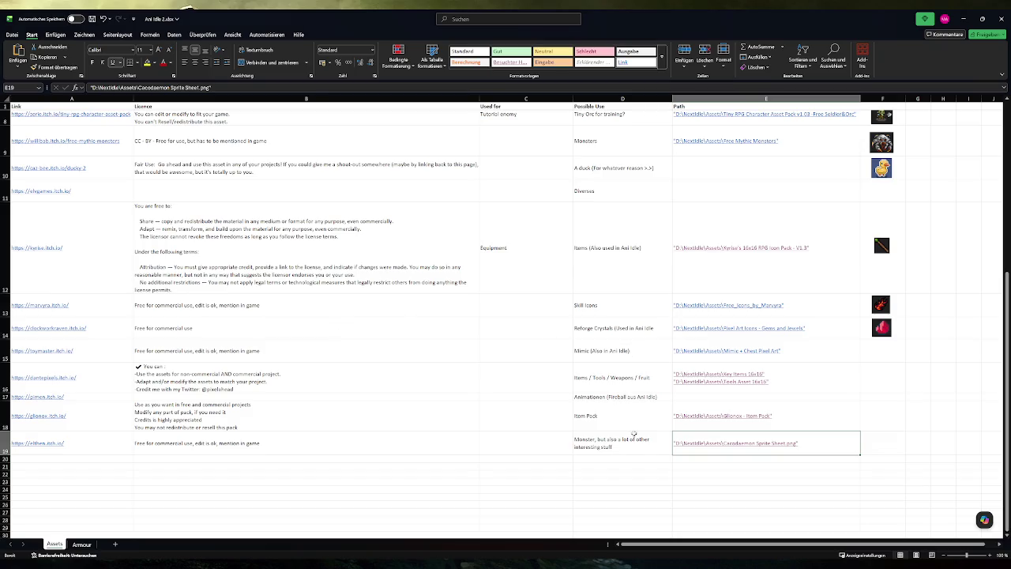
scroll(635, 430, up, 1)
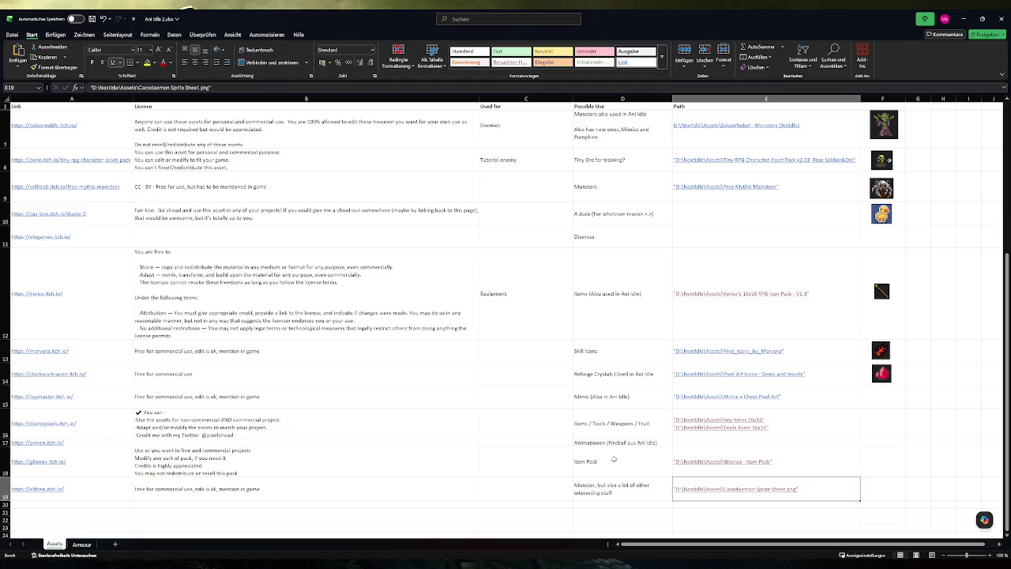
Switch to Firefox, open a new blank tab and the GoDot bookmarks folder.
mouse_move(153, 565)
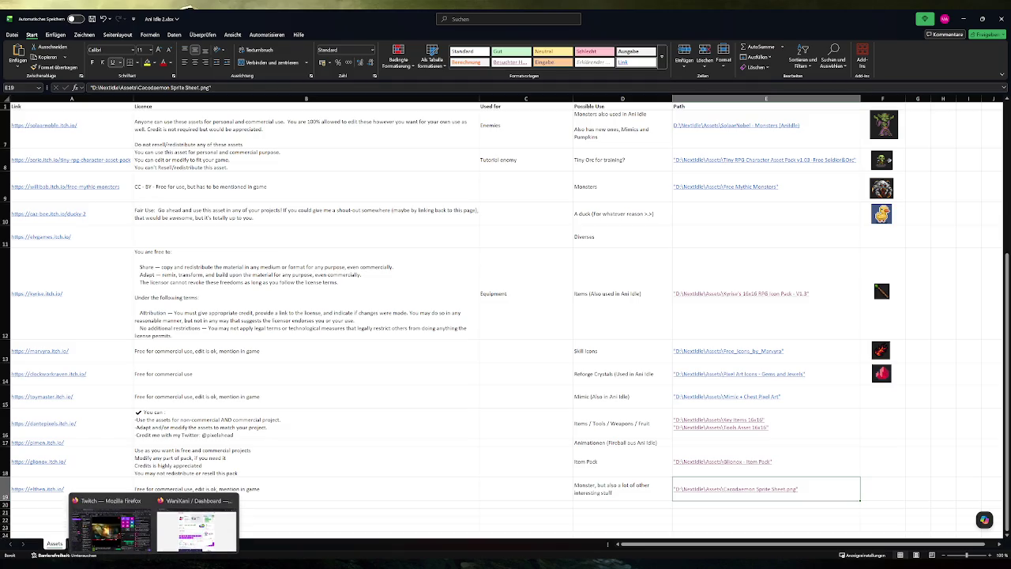
click(196, 525)
double_click(145, 23)
click(257, 48)
Load itch.io's top game assets from bookmarks, decline translation, and filter to free No AI assets.
mouse_move(361, 114)
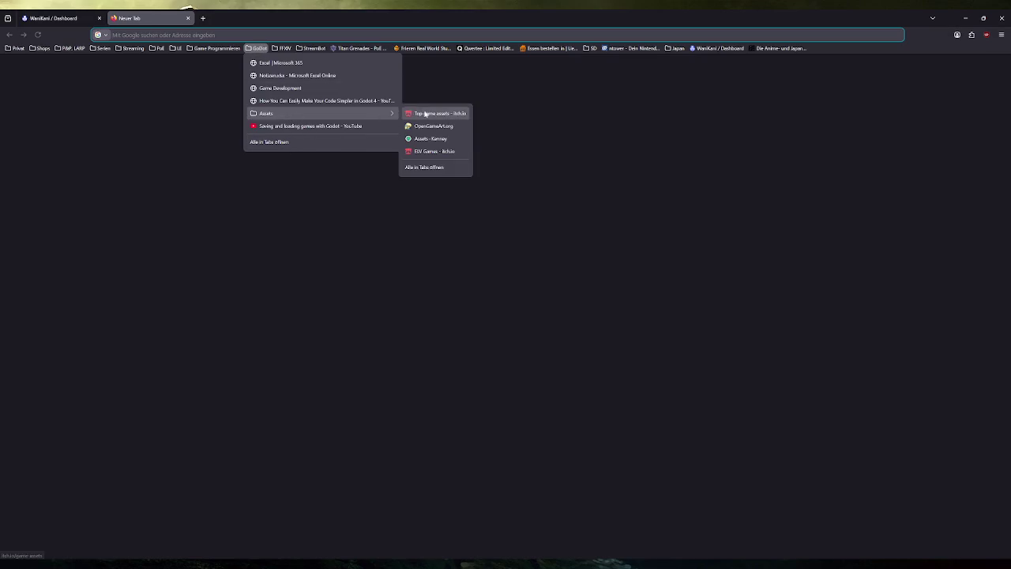
click(425, 113)
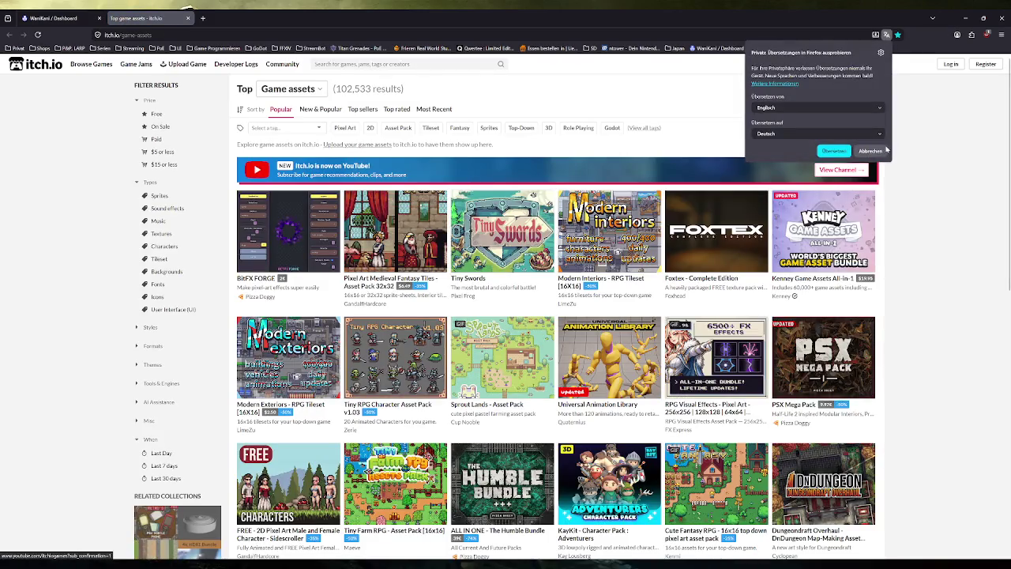
click(883, 150)
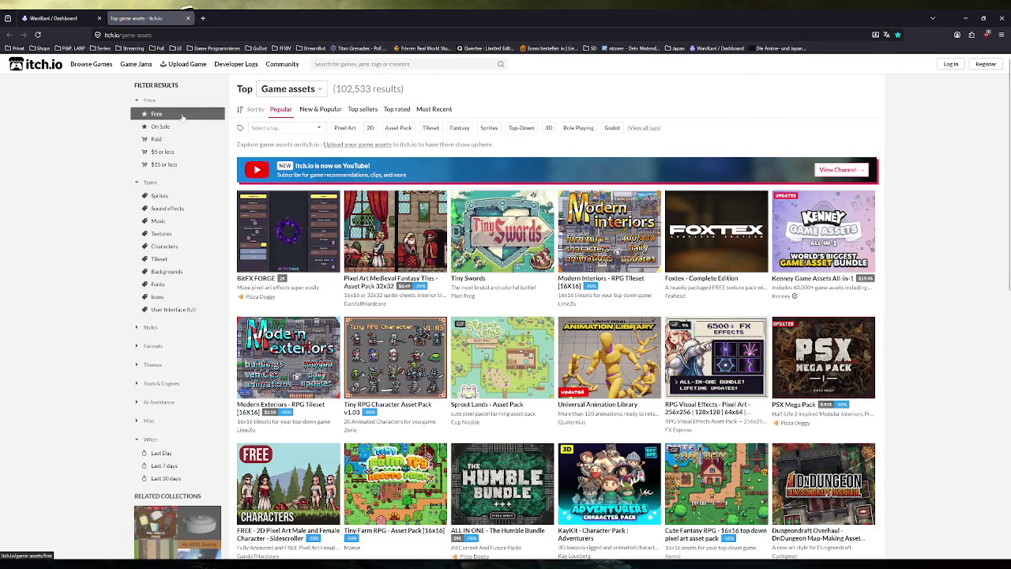
click(155, 403)
click(158, 416)
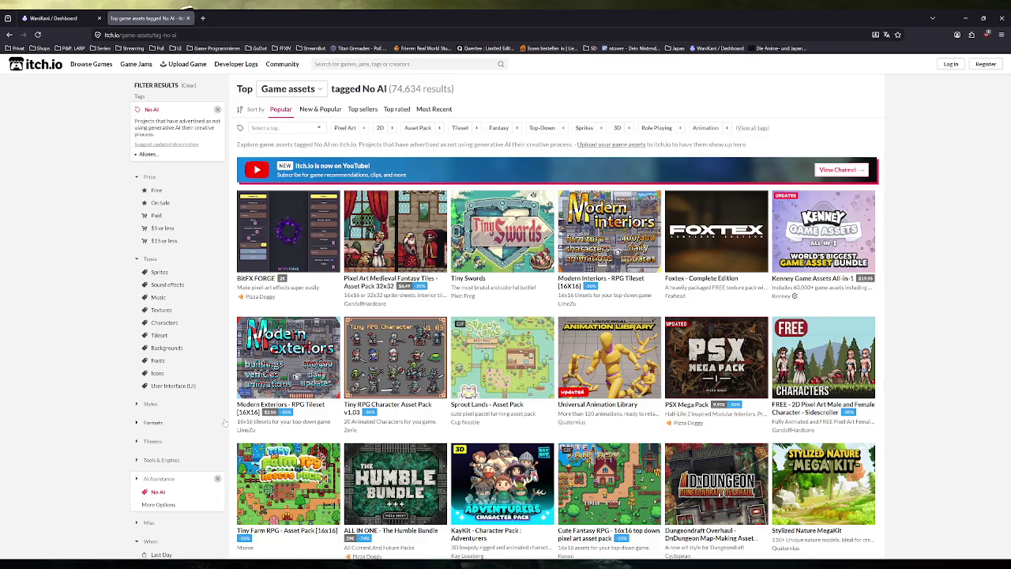
click(186, 214)
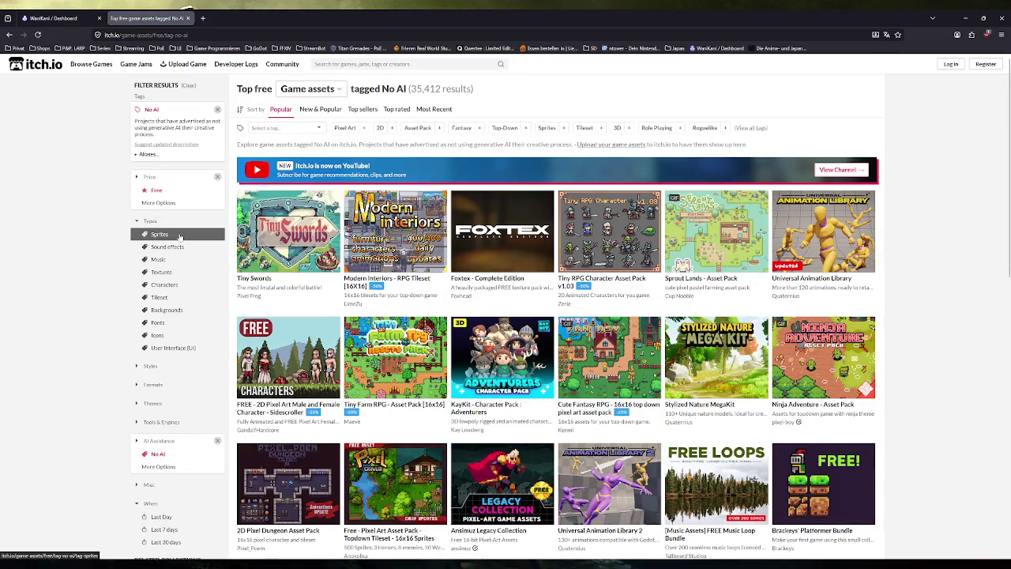
Add the Sprites and Pixel Art filters and reapply No AI, giving 3,604 results.
click(181, 236)
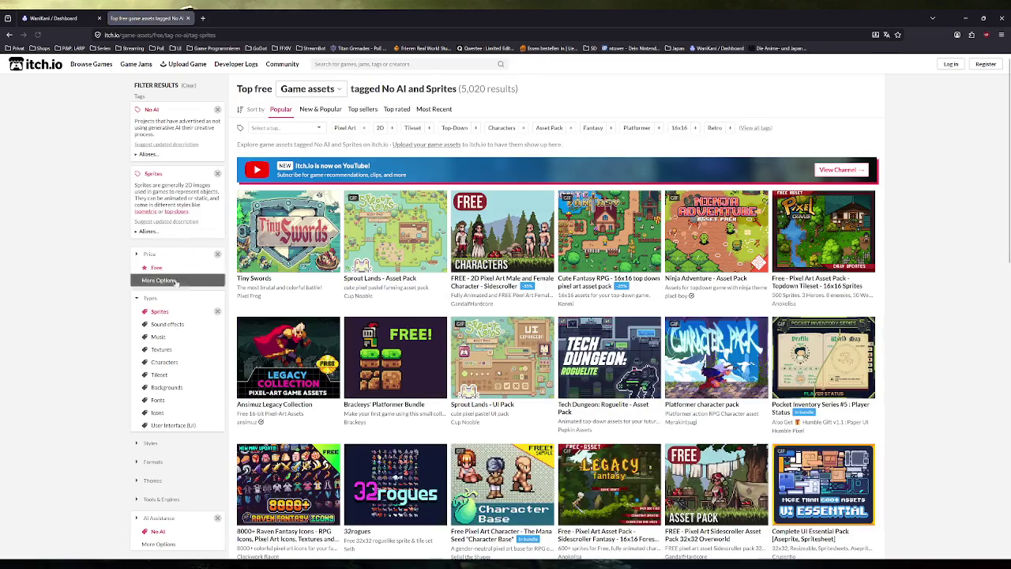
click(343, 128)
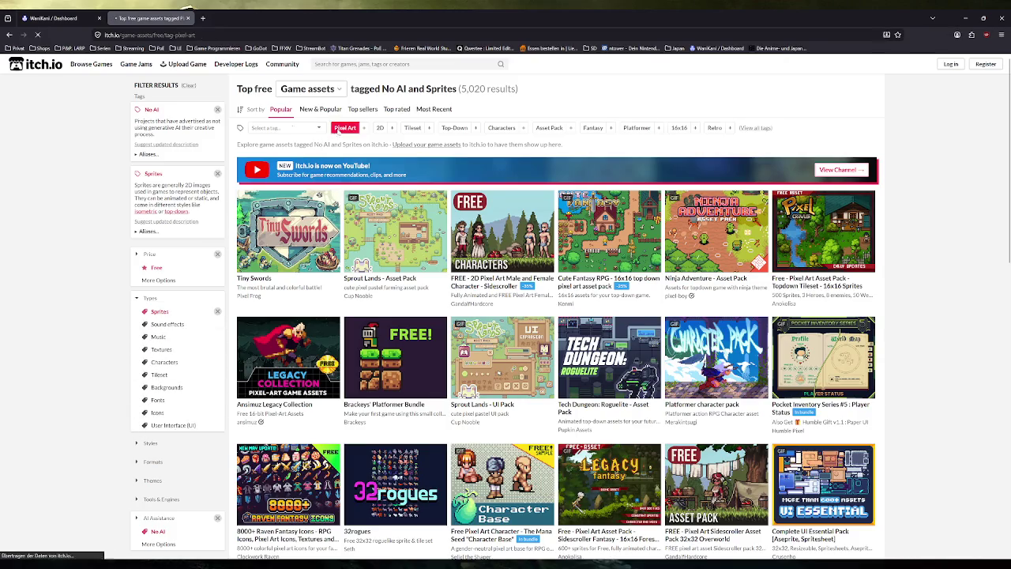
click(158, 254)
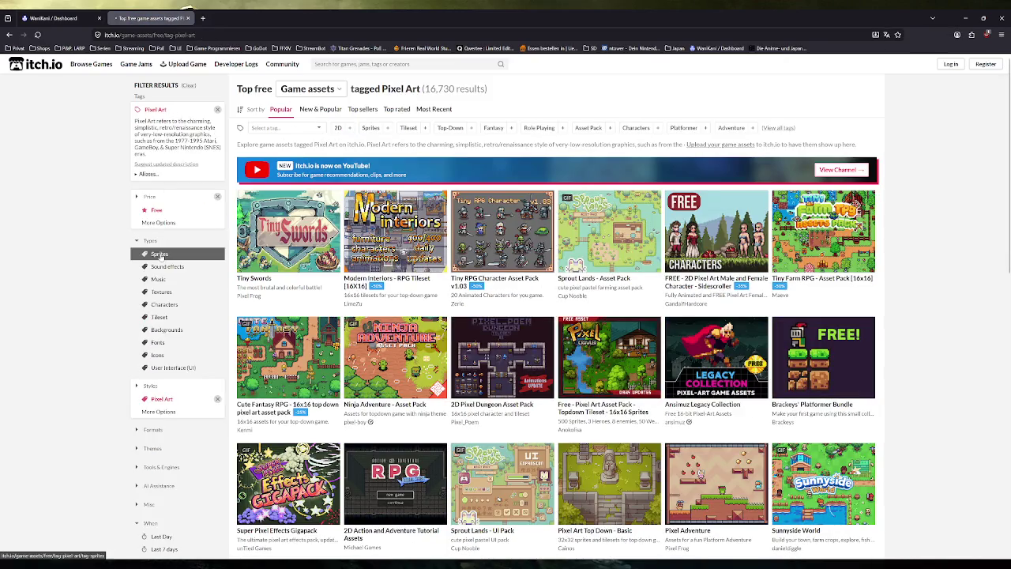
scroll(139, 400, down, 1)
scroll(139, 401, down, 1)
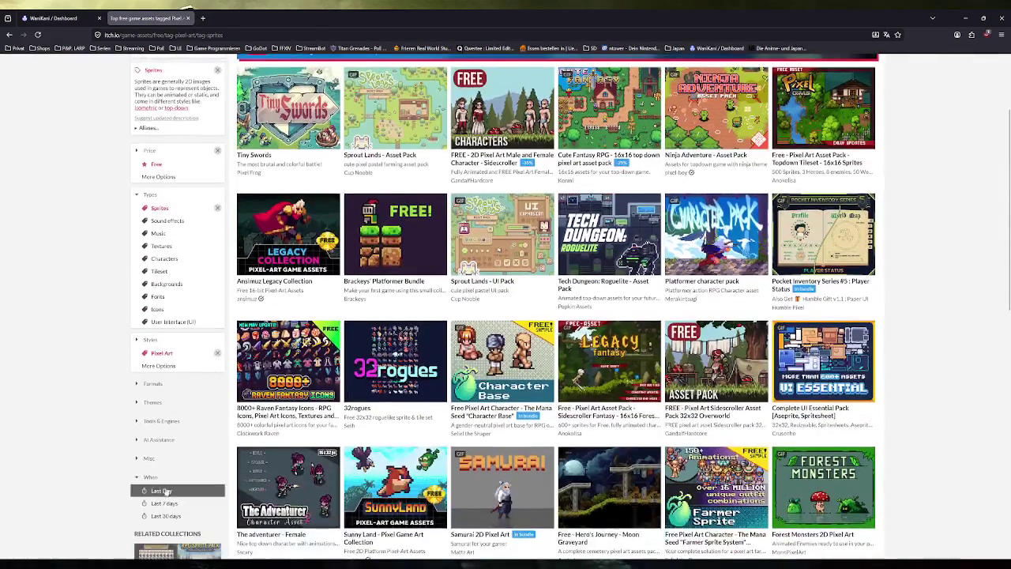
click(148, 460)
click(165, 449)
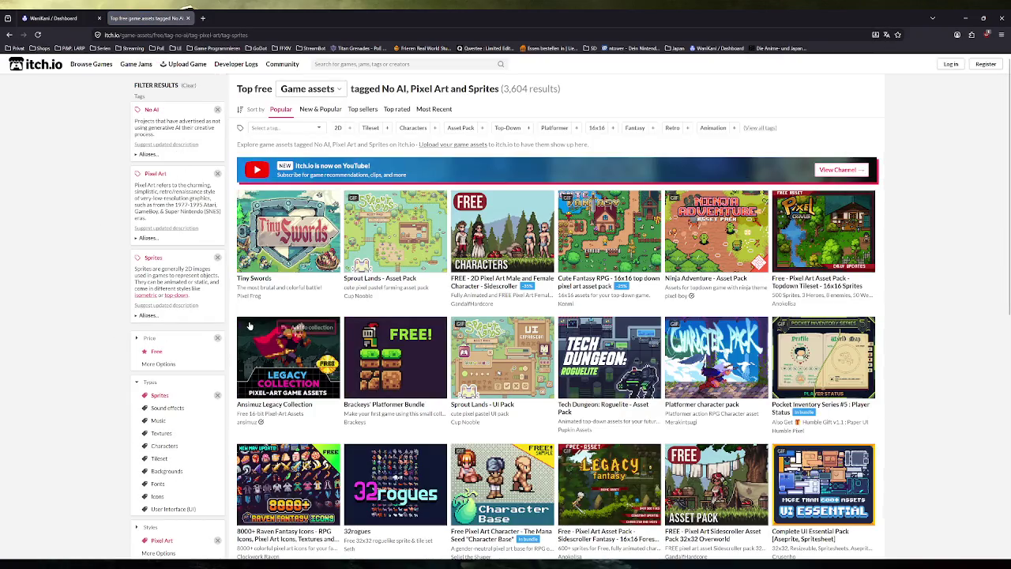
click(282, 128)
Filter the itch.io assets by the backpack tag, find nothing, and restore the No AI results.
text(backpack)
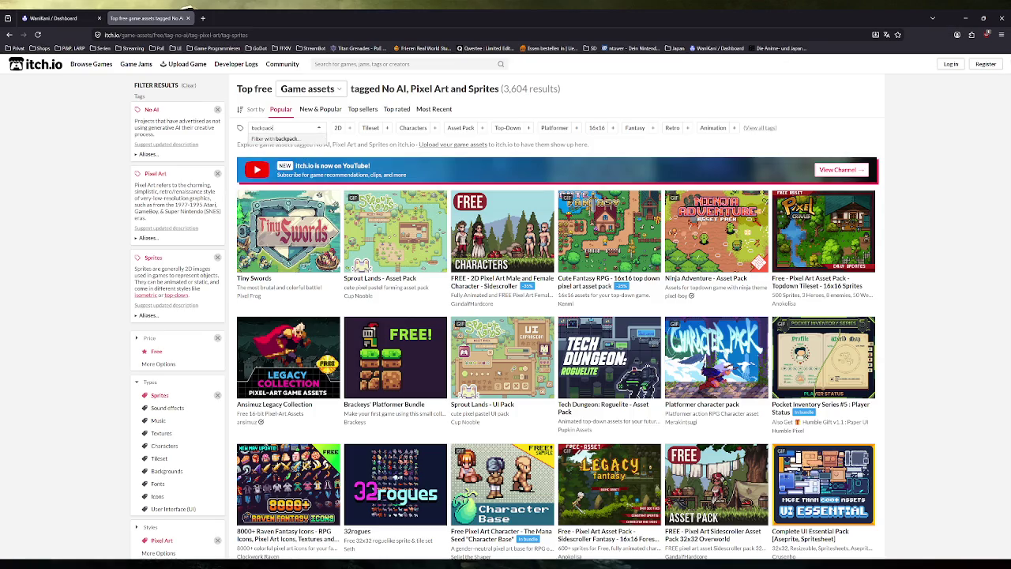
key(Return)
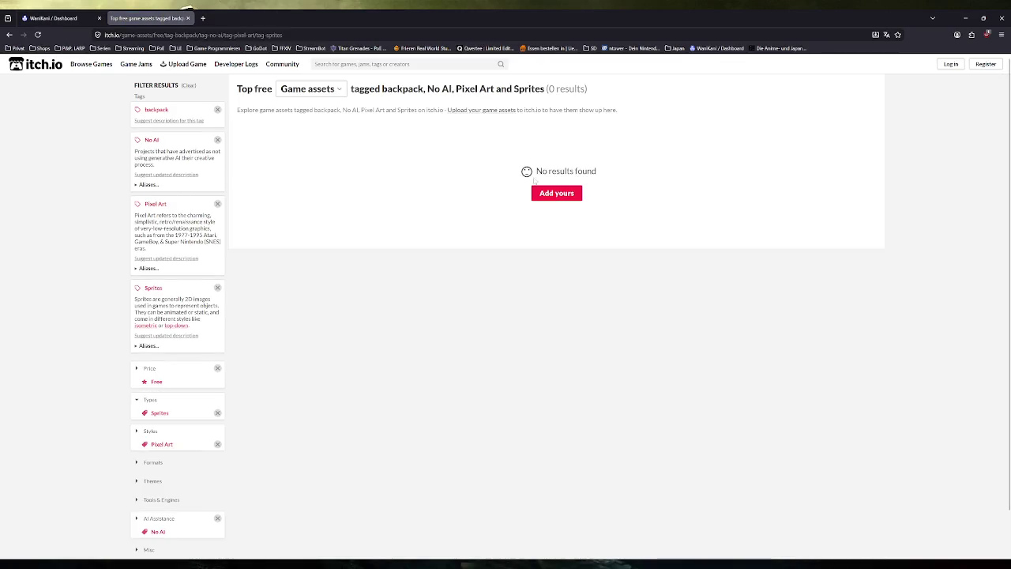
key(alt+Left)
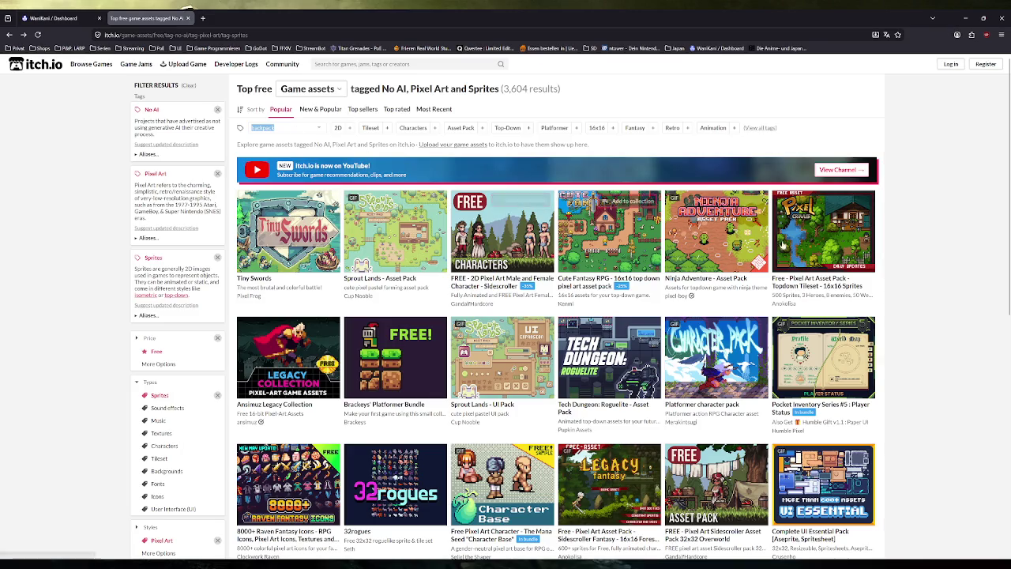
scroll(976, 259, down, 3)
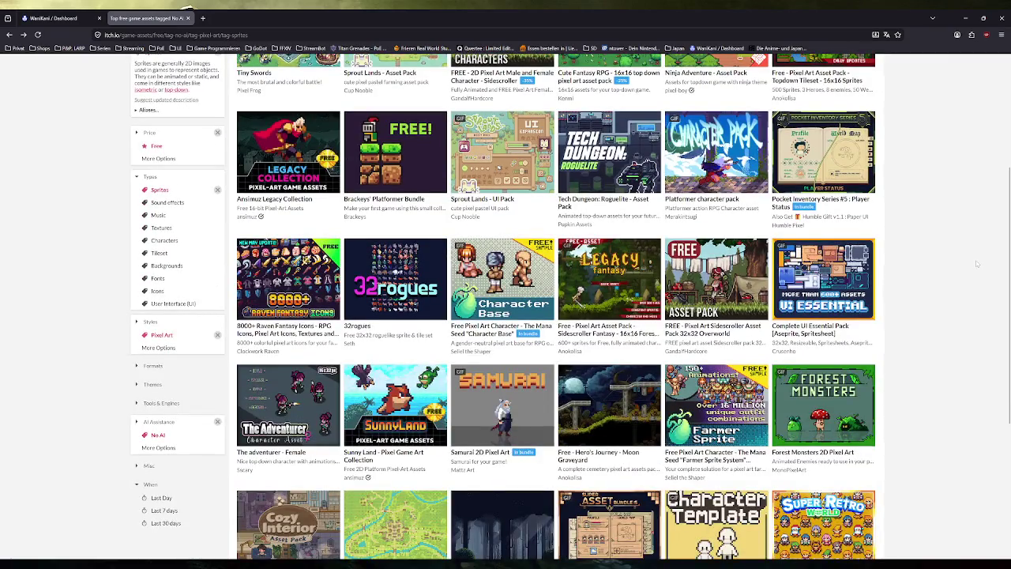
scroll(975, 260, up, 3)
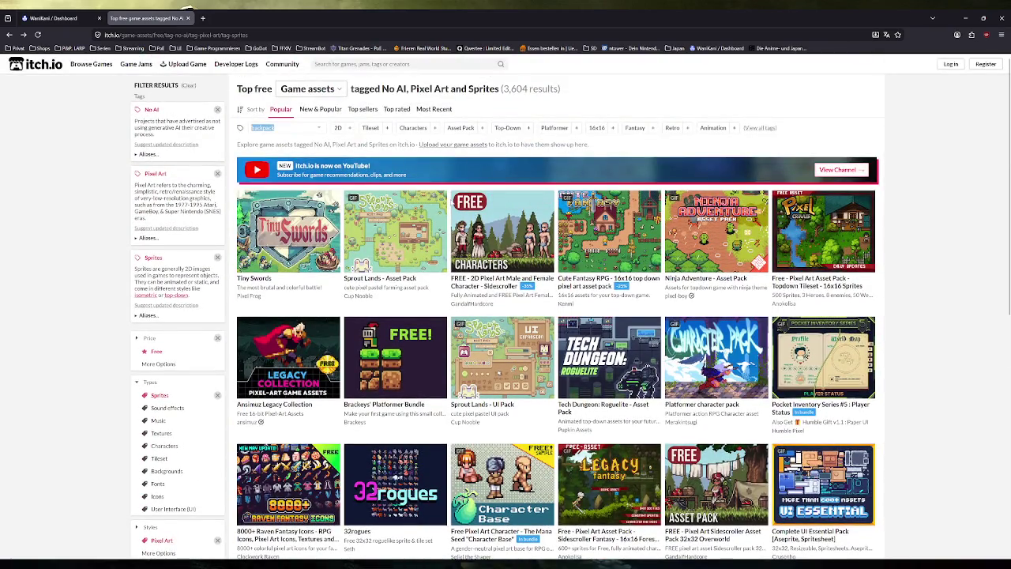
click(309, 131)
click(8, 34)
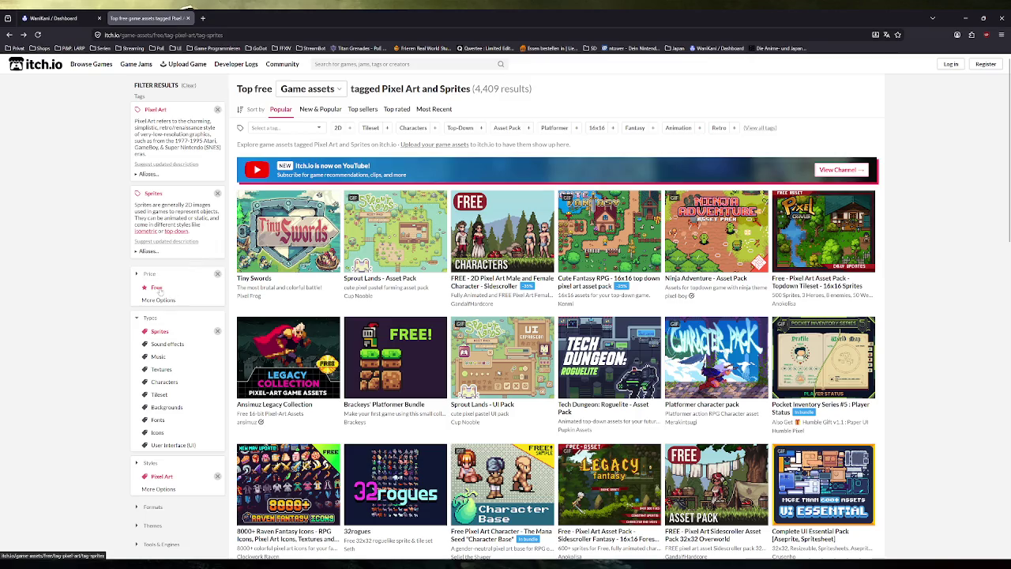
scroll(165, 348, down, 3)
click(157, 370)
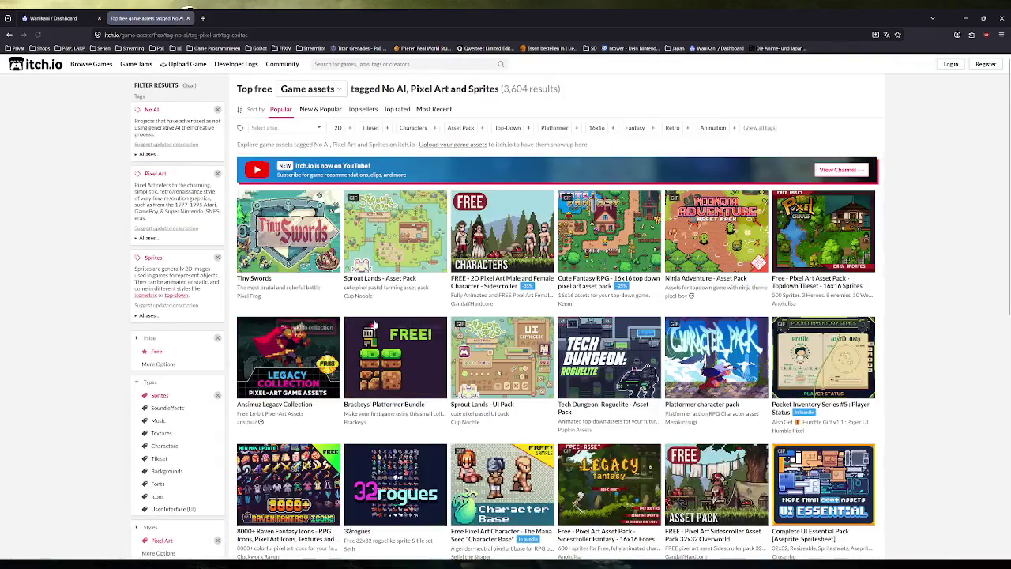
Try the belt tag with no usable results, then close the itch.io tab and return to Godot.
click(280, 127)
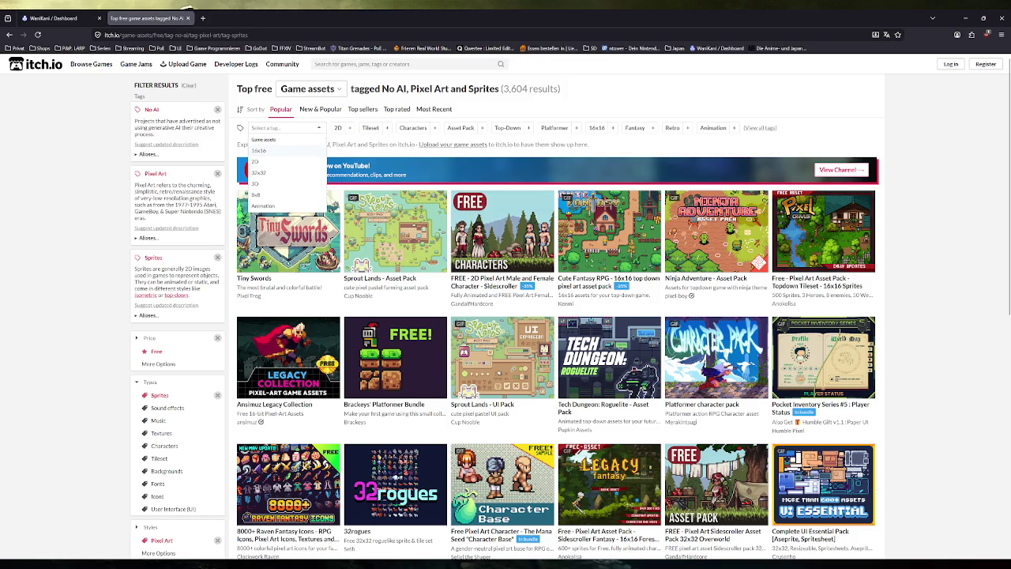
text(belt)
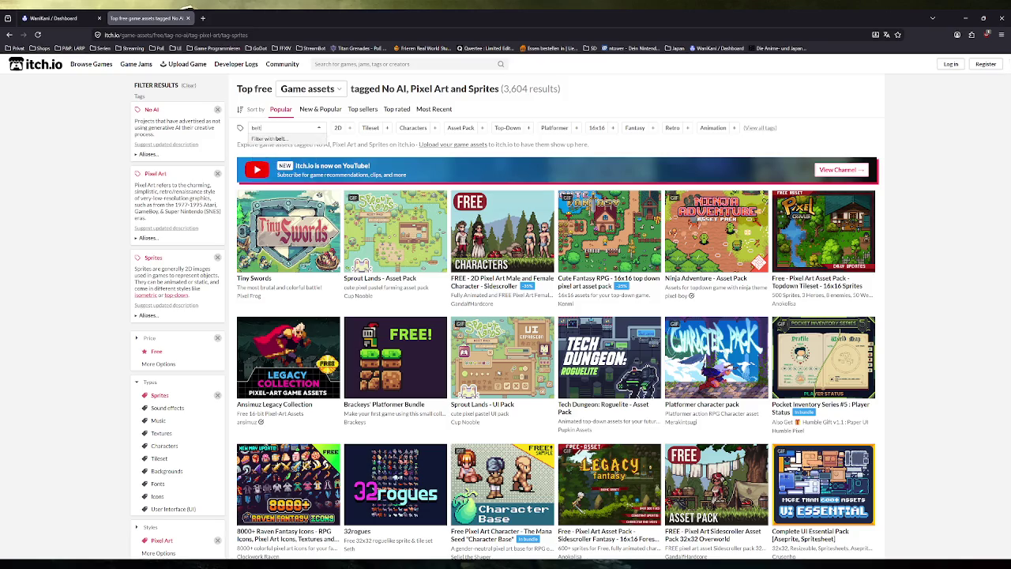
key(Return)
key(alt+Left)
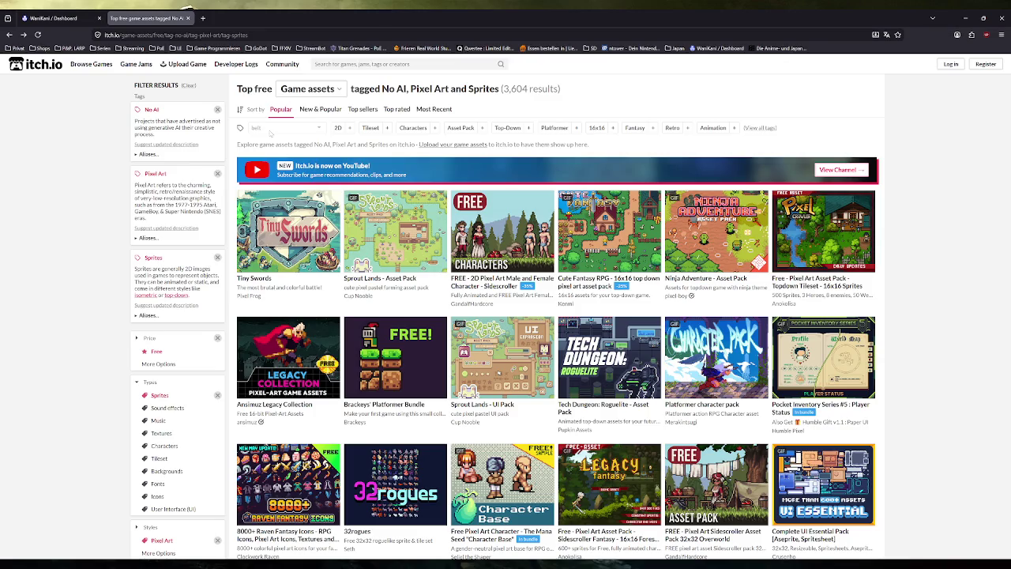
click(187, 17)
key(alt+Tab)
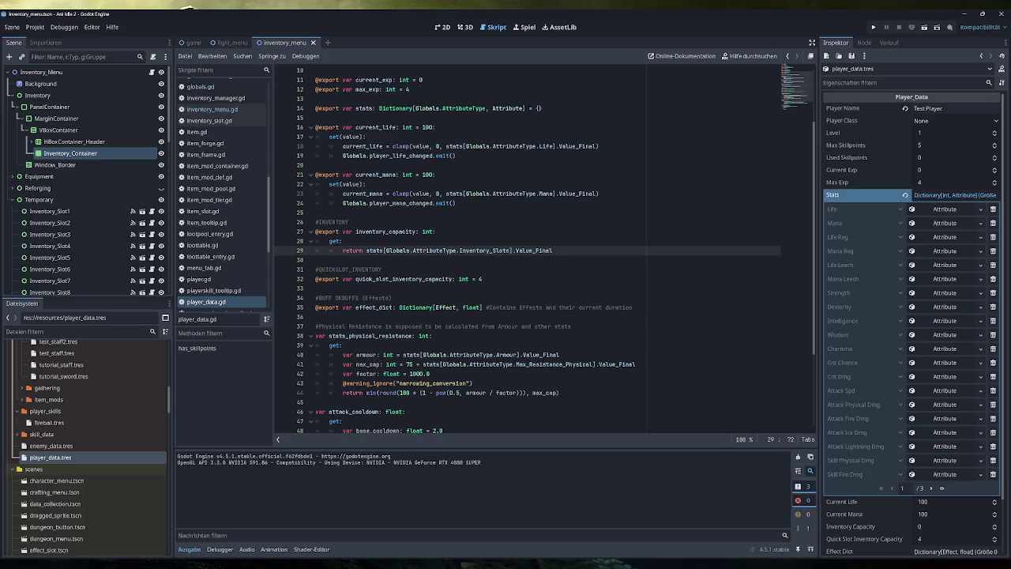
Leave the Godot script editor for the Obsidian tutorial plan drawing.
scroll(544, 253, down, 4)
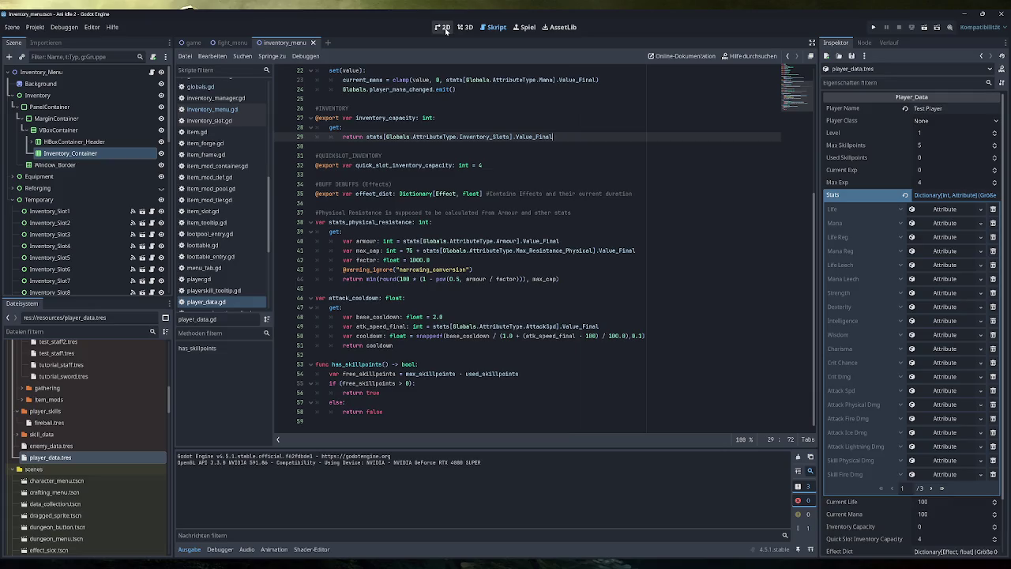
key(alt+Tab)
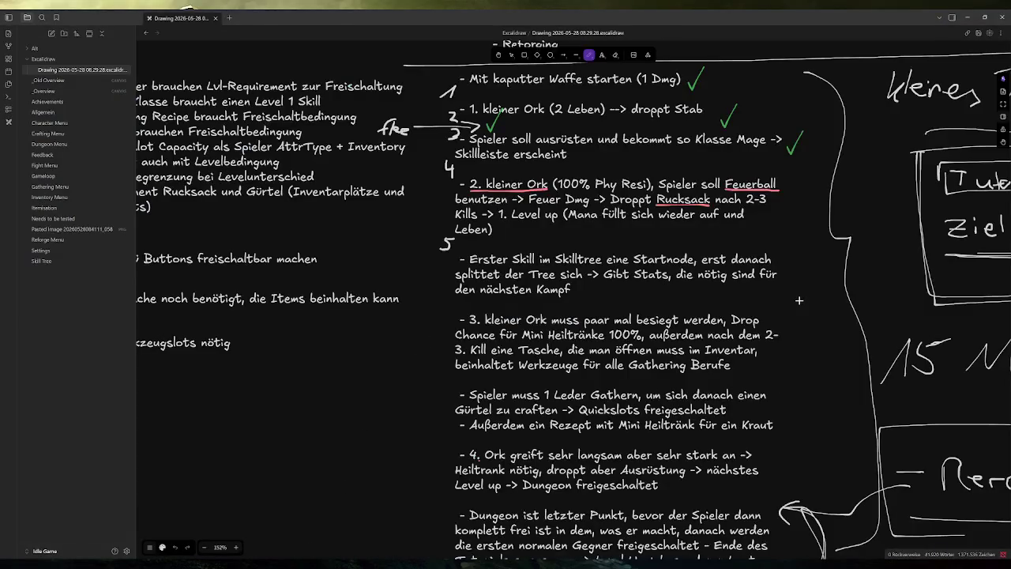
Read the plan from broken weapon to Dungeon unlock, then return to player_data.gd in Godot.
scroll(798, 300, left, 3)
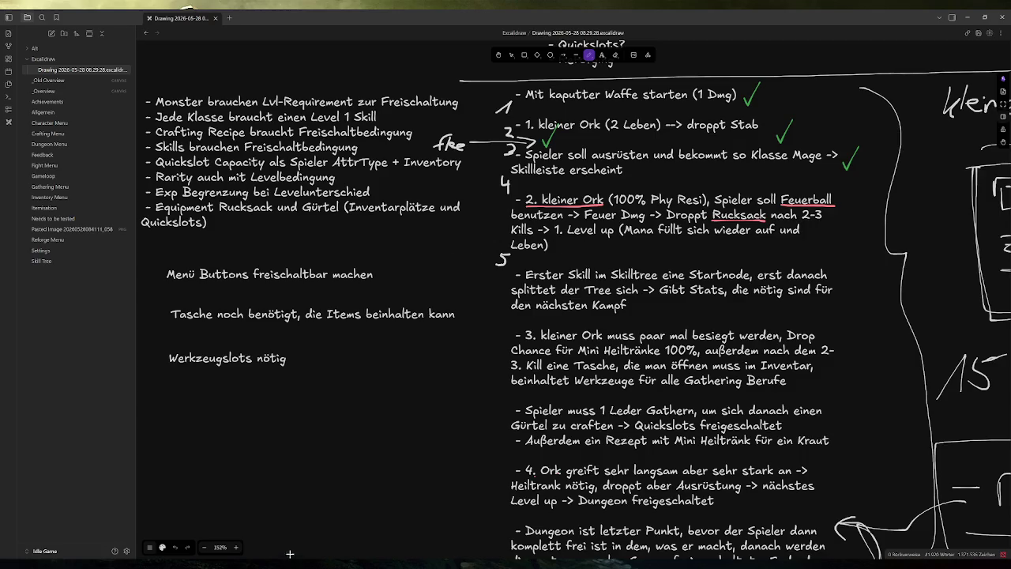
key(alt+Tab)
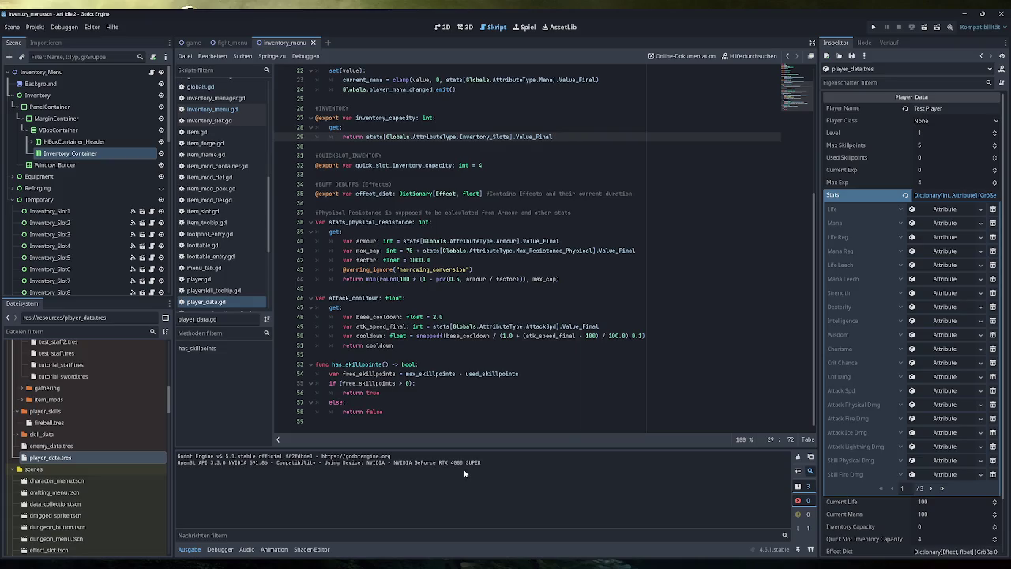
Switch to the Ani Idle 2.xlsx asset list from the taskbar preview.
mouse_move(293, 564)
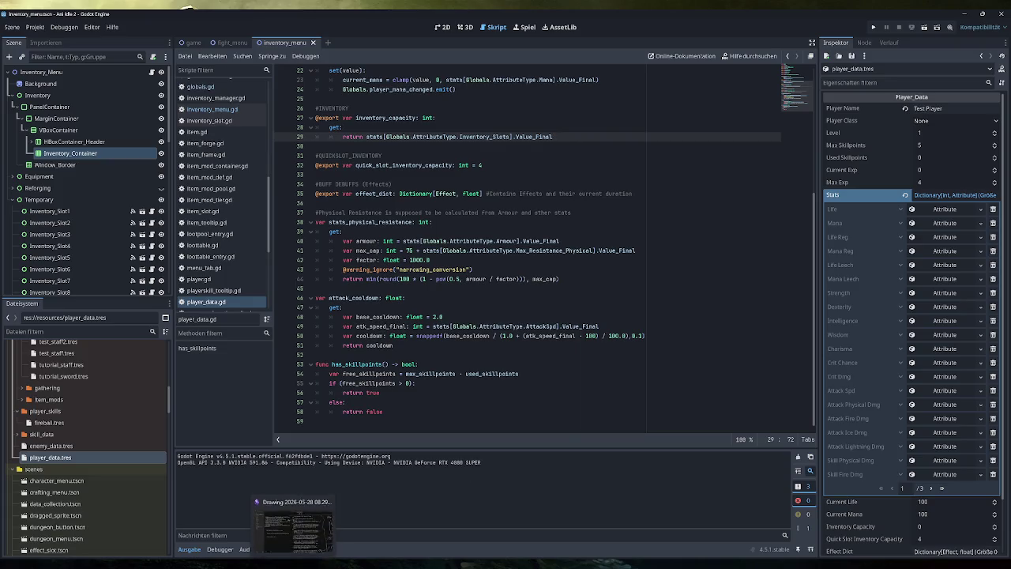
click(317, 528)
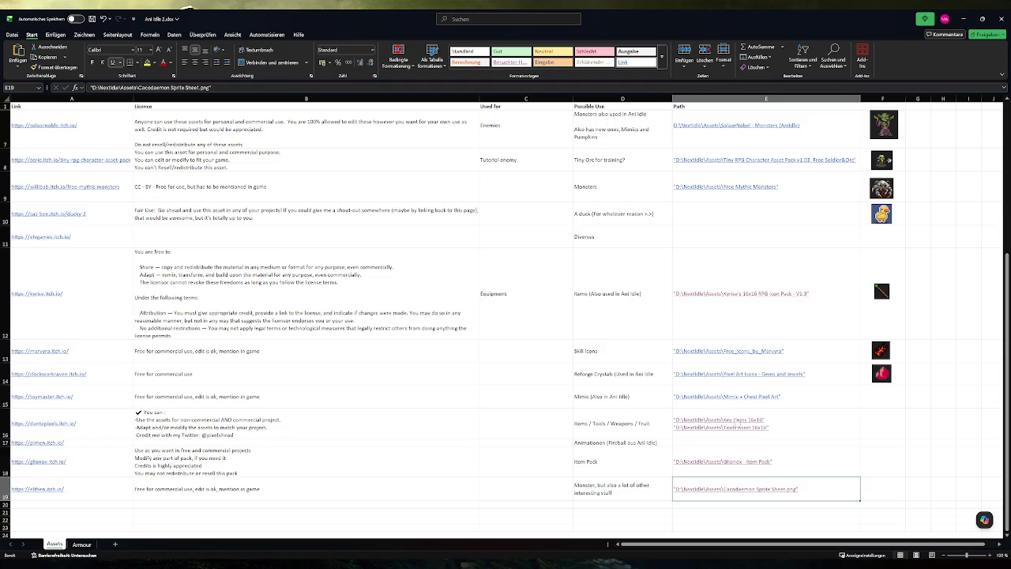
Open the Key Items (E16) and Glonox Item Pack (E18) path links.
click(734, 424)
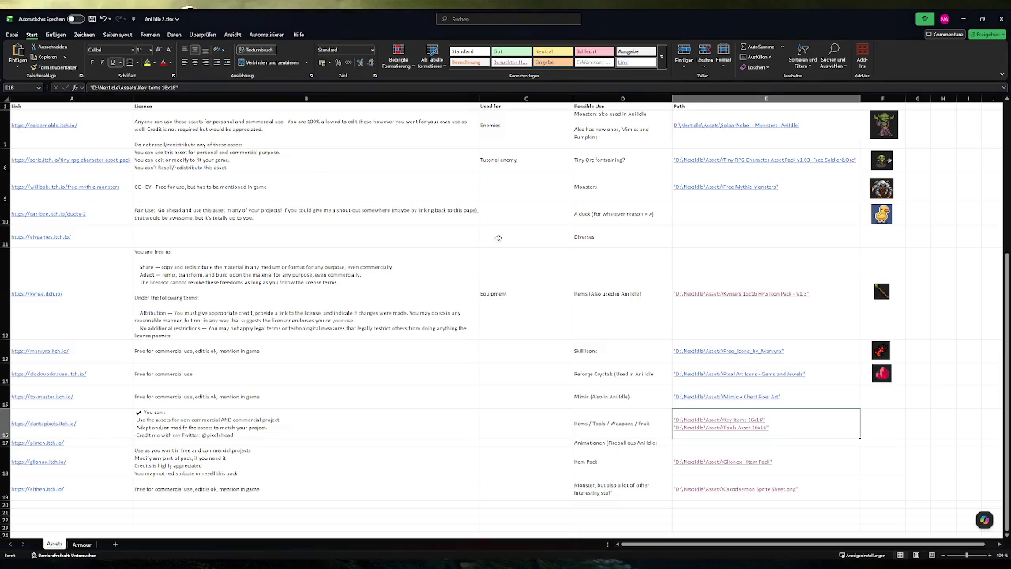
click(721, 460)
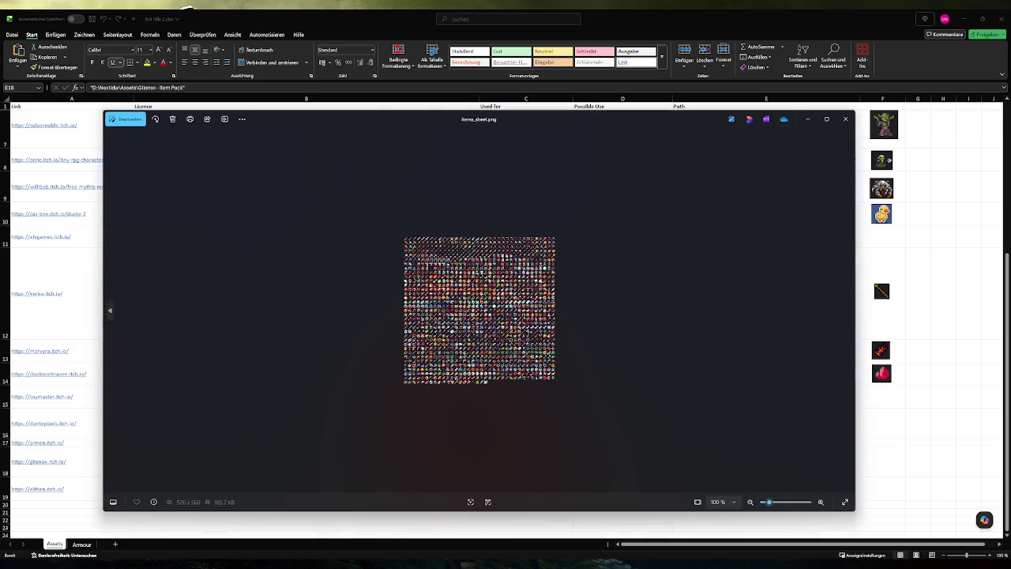
Examine the items_sheet.png icons and food rows zoomed in, then close Photos and switch to Godot.
scroll(577, 418, up, 5)
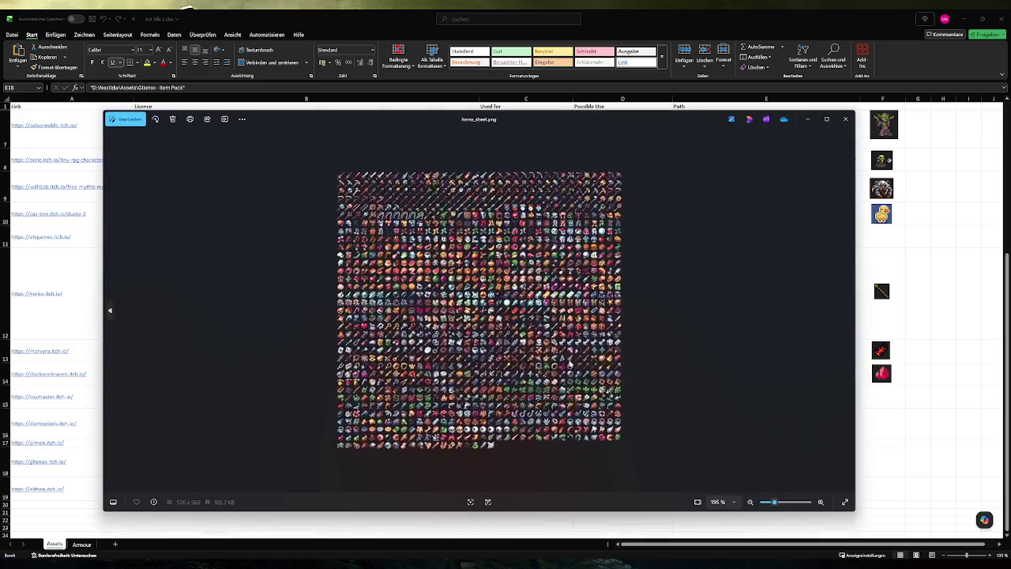
scroll(599, 417, up, 2)
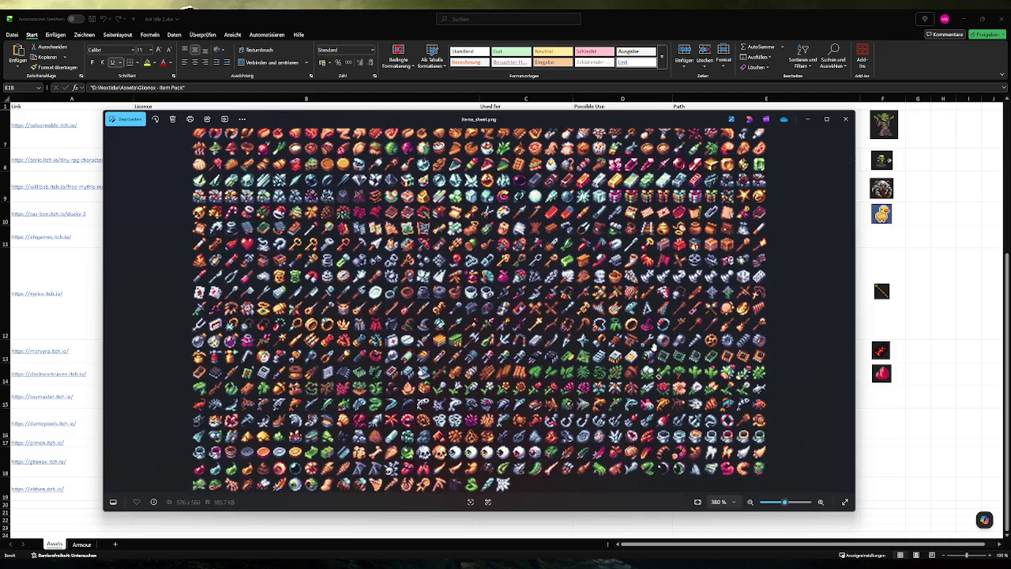
scroll(663, 298, up, 5)
drag(639, 277, 476, 387)
scroll(774, 301, up, 1)
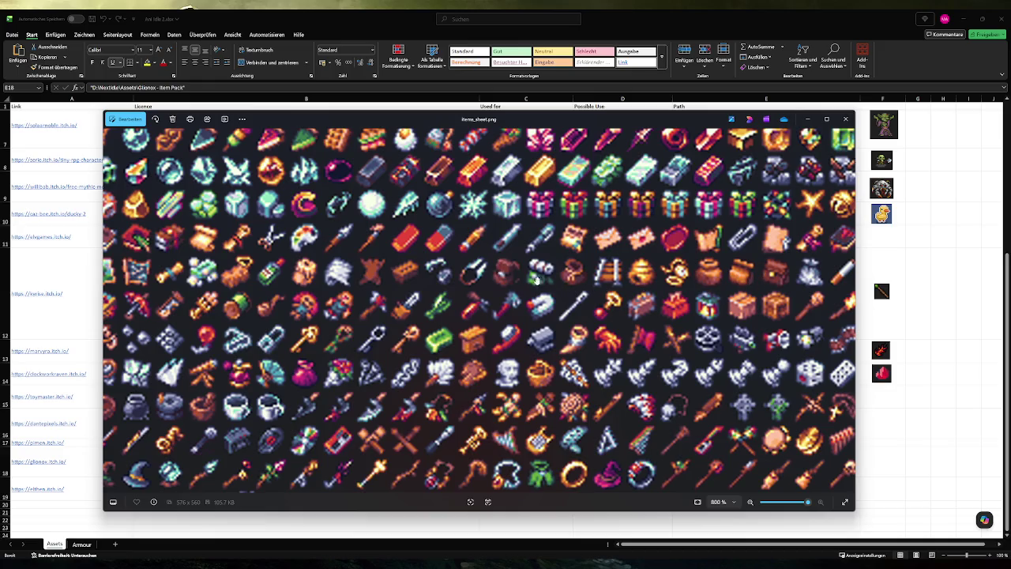
mouse_move(555, 274)
mouse_down()
mouse_move(689, 273)
mouse_move(821, 347)
mouse_up()
drag(442, 236, 569, 352)
drag(440, 323, 519, 323)
scroll(519, 323, up, 5)
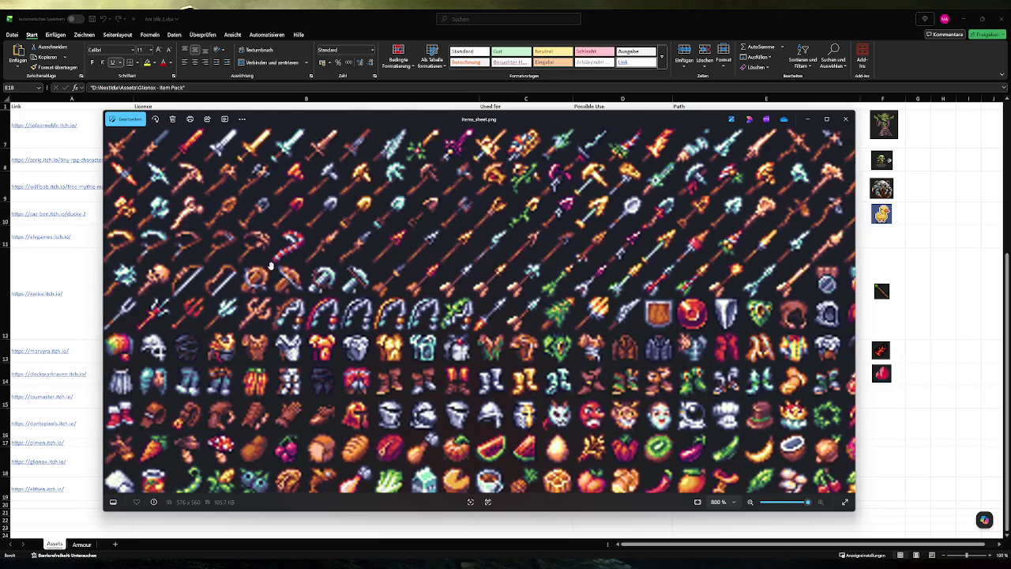
scroll(266, 394, down, 1)
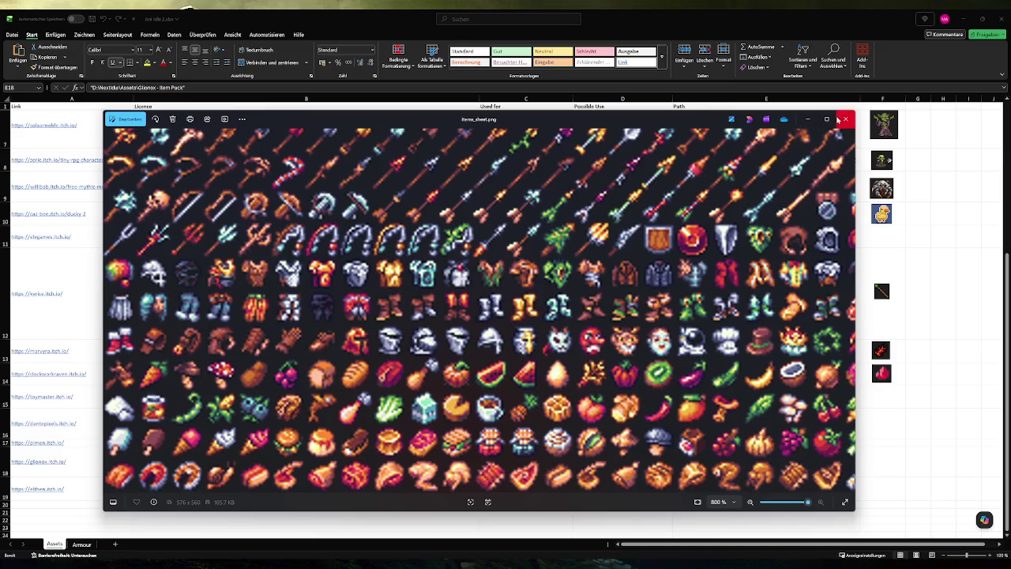
click(845, 118)
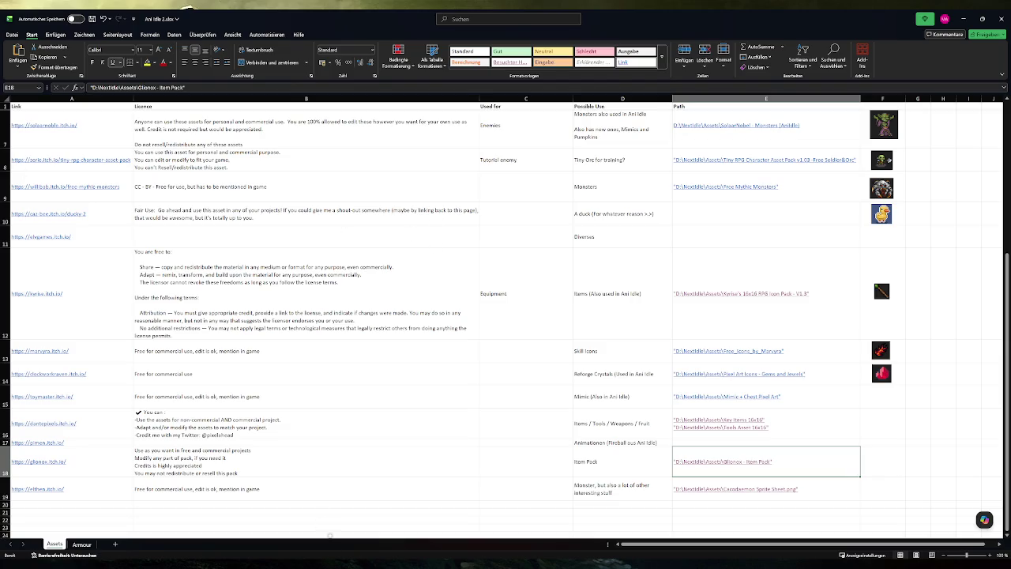
key(alt+Tab)
Find tutorial_staff.tres in items/equipment and show its Normal Mage weapon properties in the Inspector.
scroll(91, 468, up, 5)
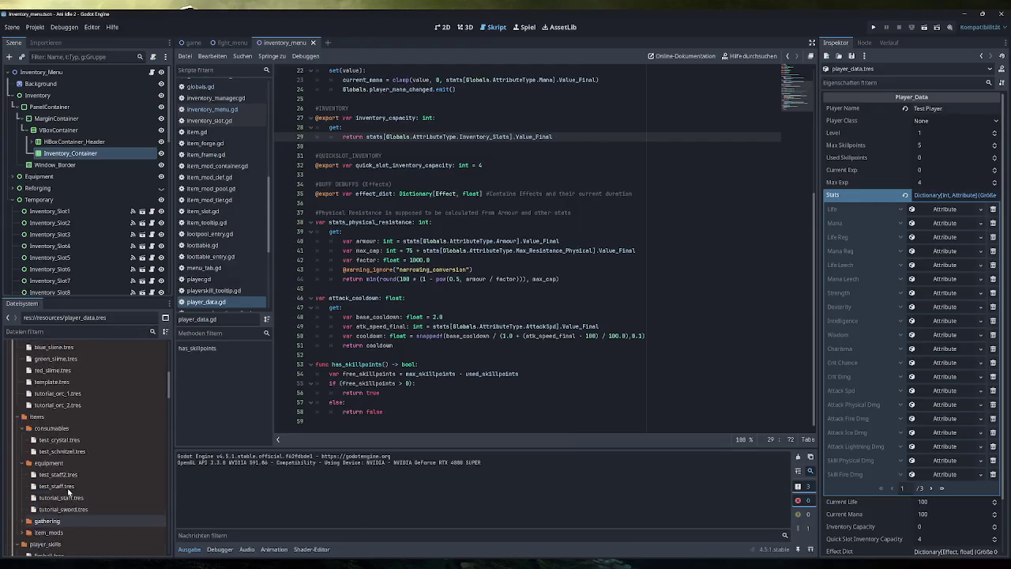
scroll(91, 468, up, 3)
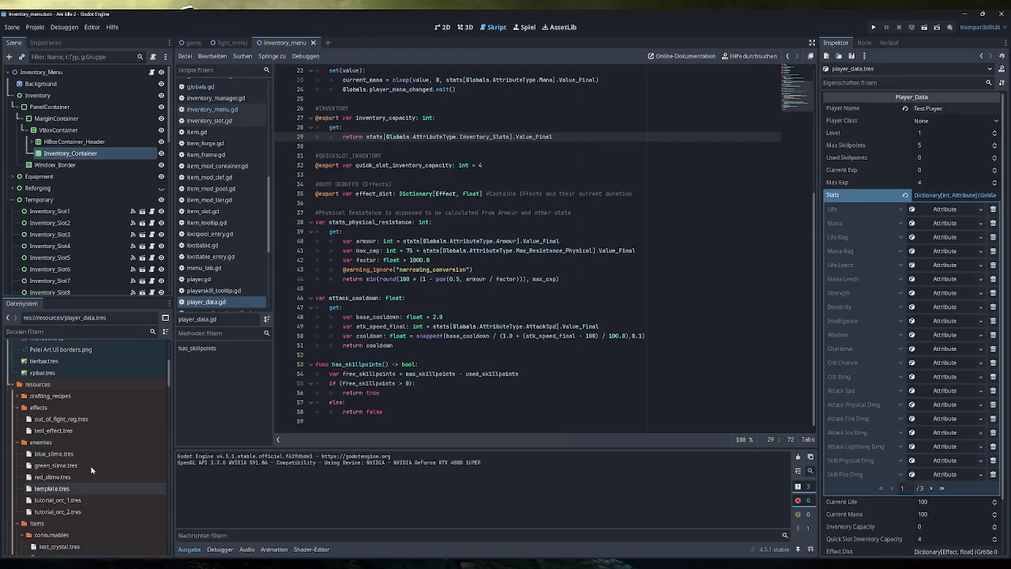
scroll(93, 466, down, 5)
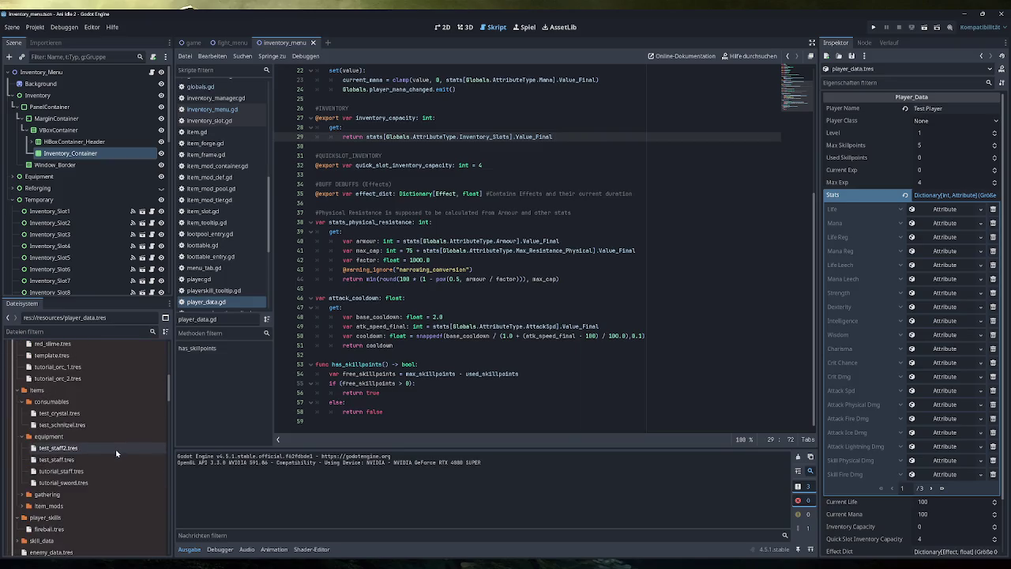
scroll(111, 437, down, 1)
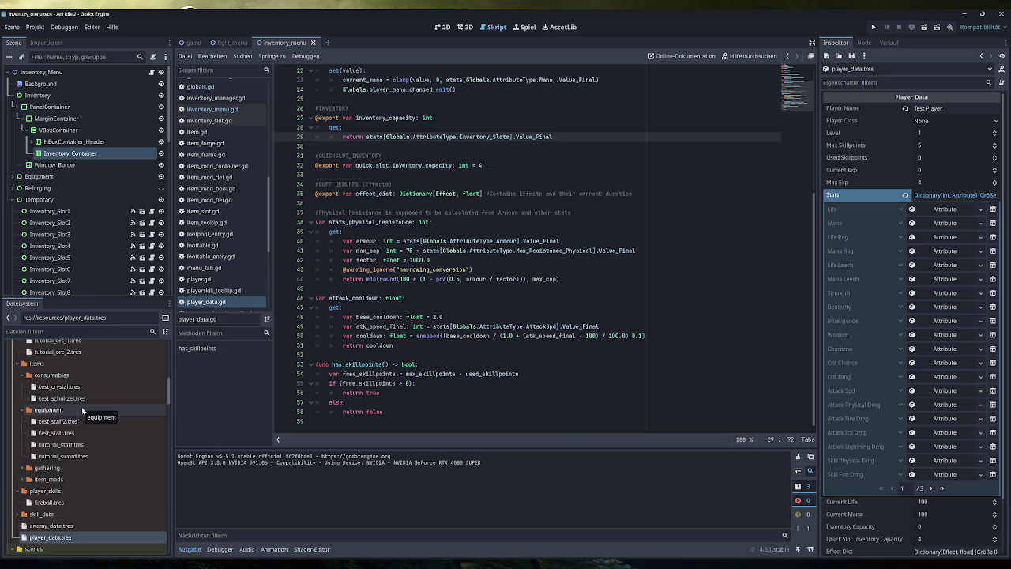
click(82, 449)
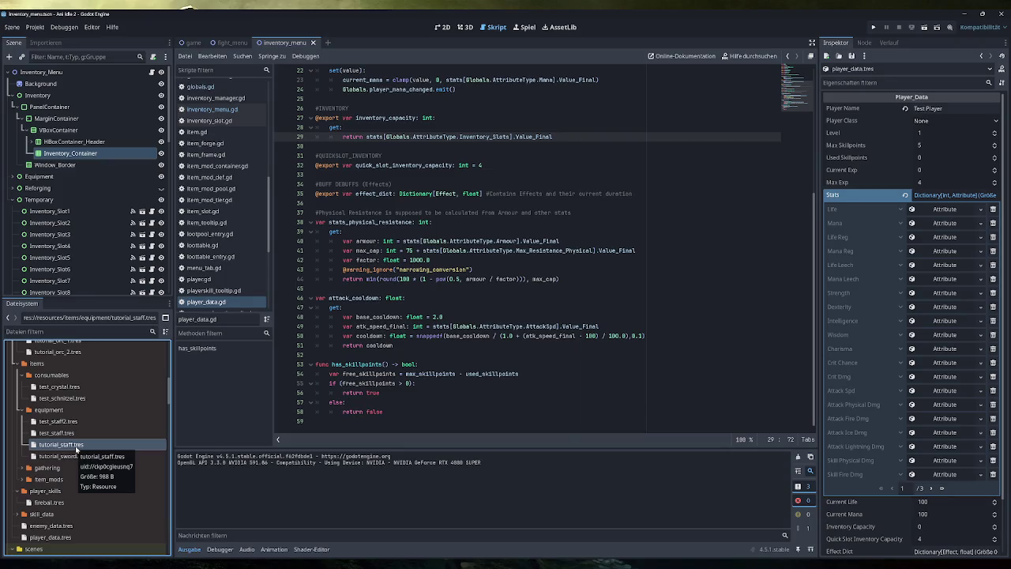
click(945, 210)
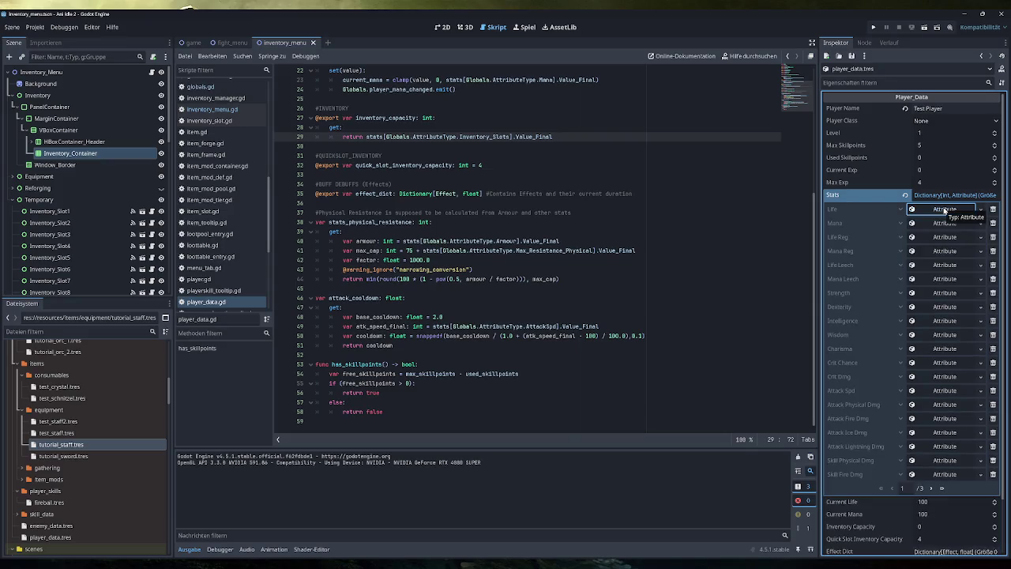
click(944, 210)
click(60, 445)
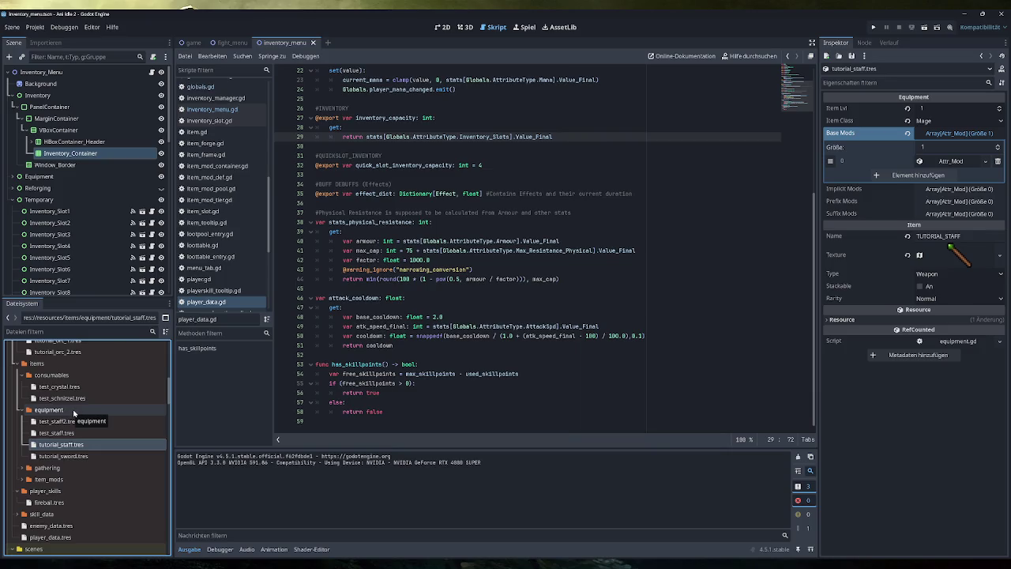
Duplicate tutorial_staff.tres with Duplizieren… and name the copy simple_backpack.tres.
right_click(71, 444)
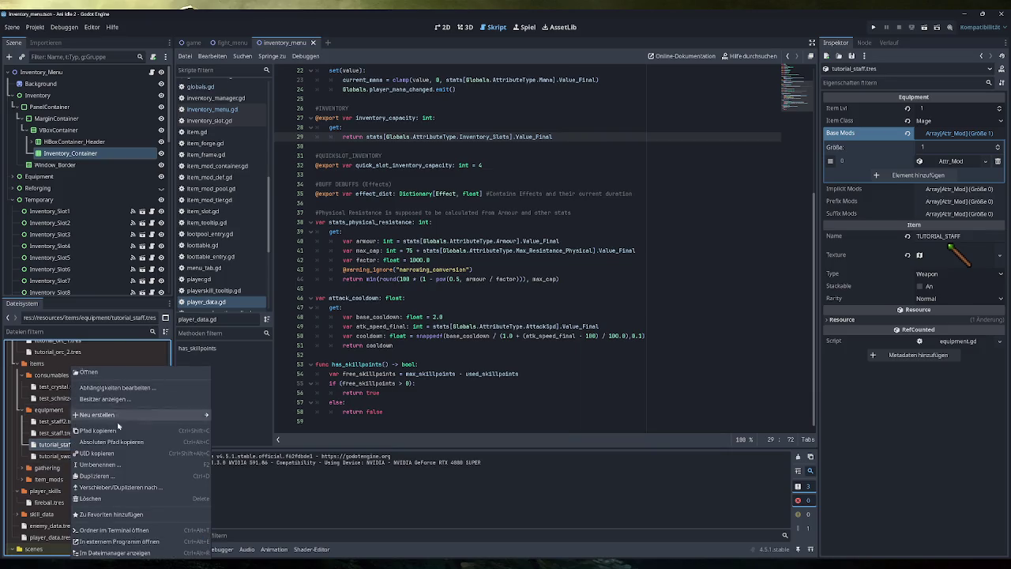
click(99, 475)
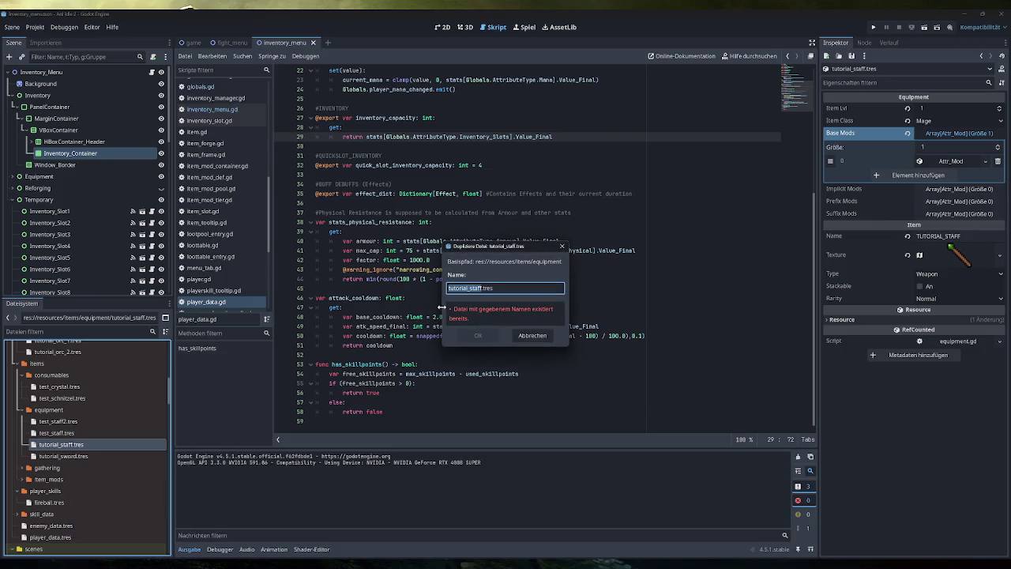
text(tu)
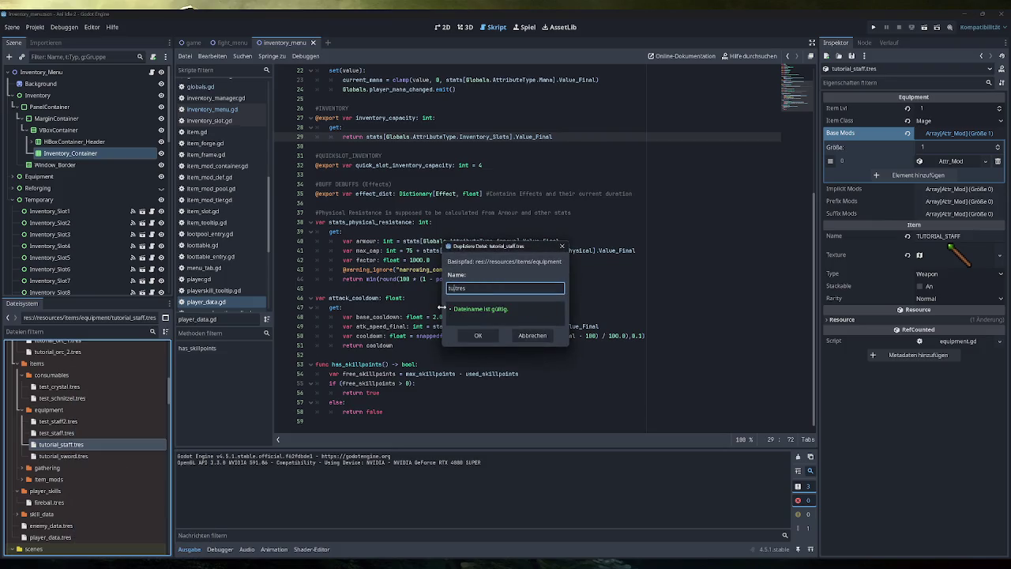
key(BackSpace)
key(BackSpace)
text(begi)
key(BackSpace)
key(BackSpace)
key(BackSpace)
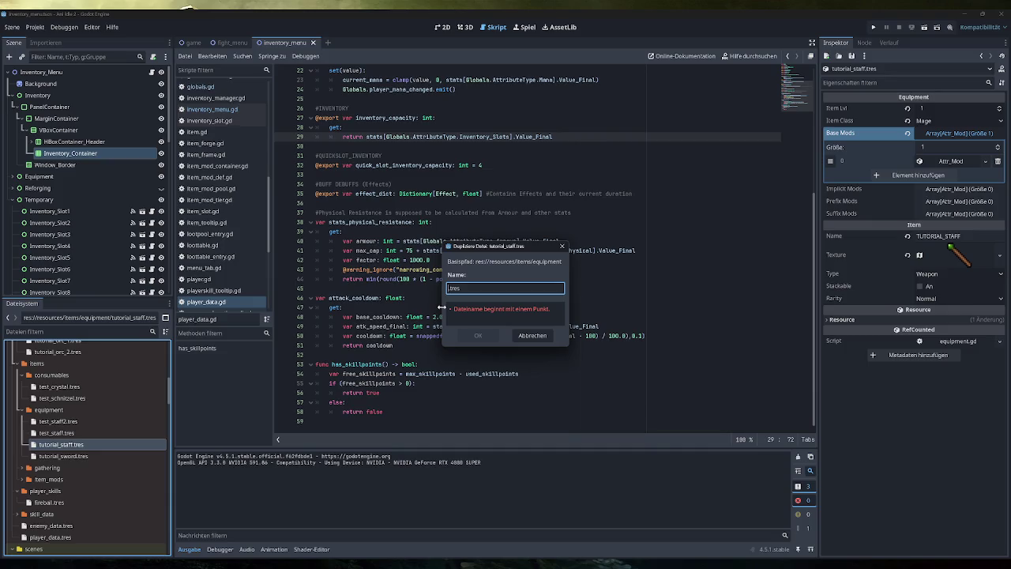
text(simple_)
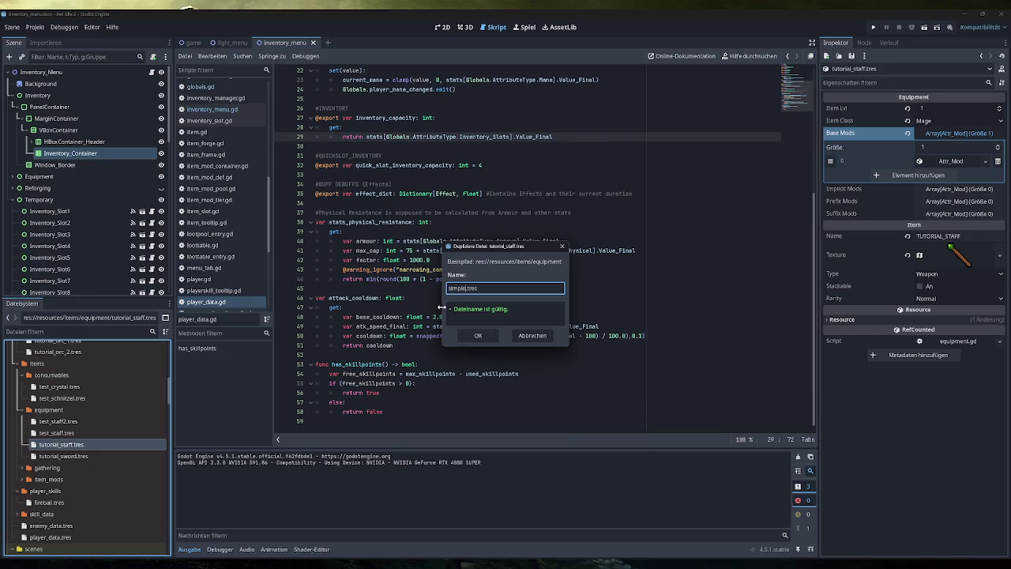
text(backpack)
key(Return)
click(79, 422)
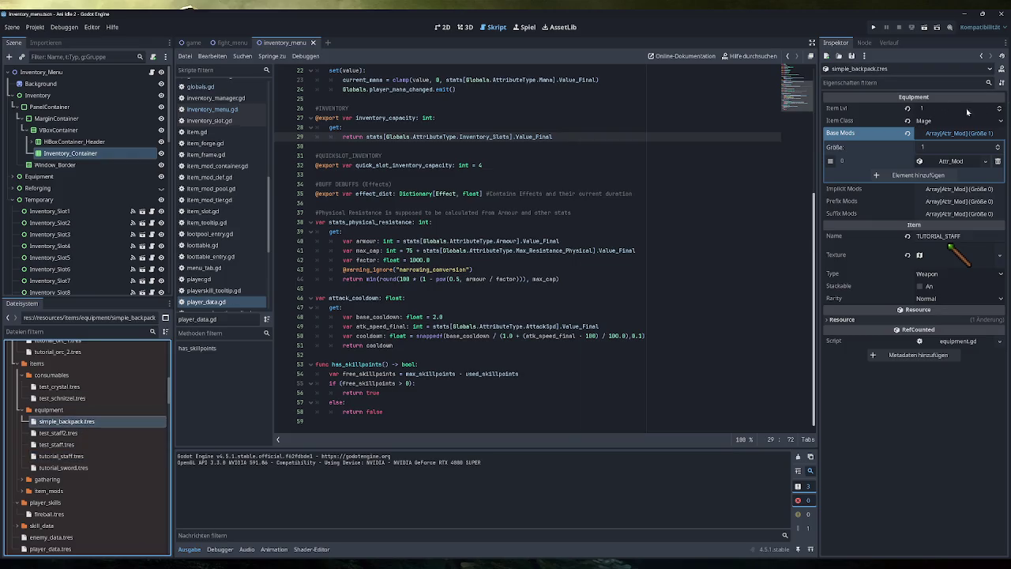
Reset Item Class to None and make the base Attr_Mod an Inventory Slots bonus of 12.
click(906, 121)
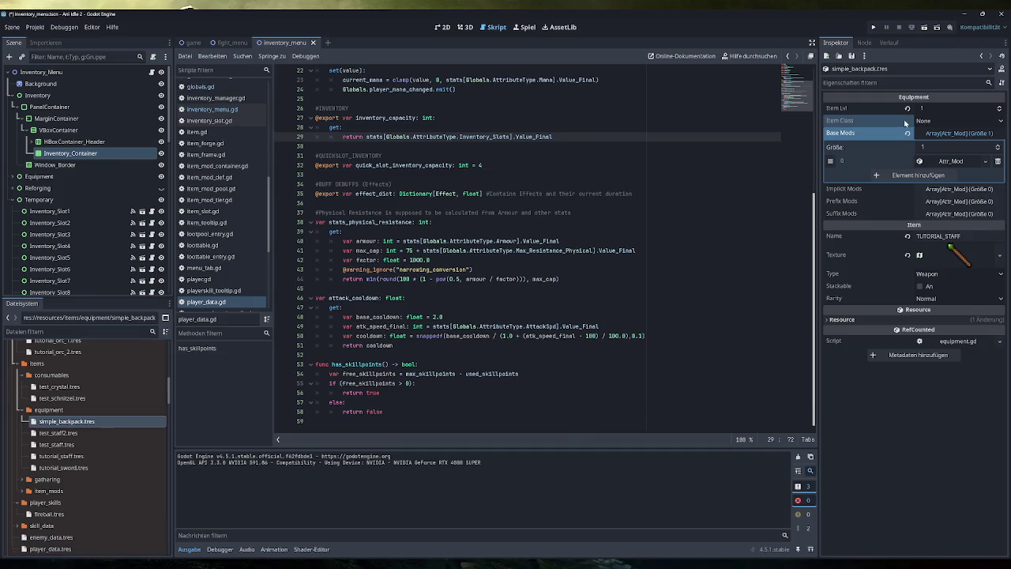
click(967, 135)
click(967, 135)
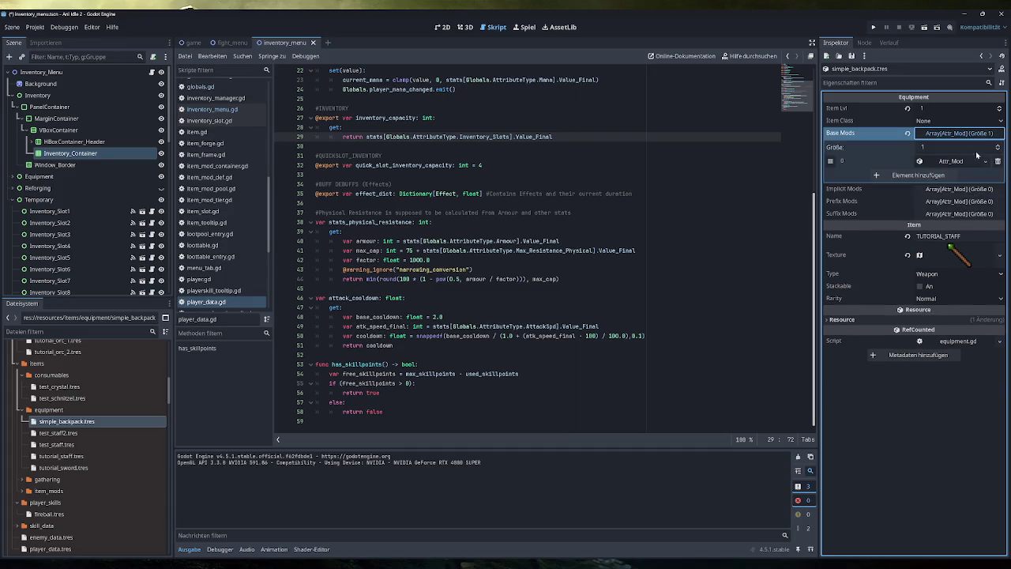
click(963, 161)
click(952, 176)
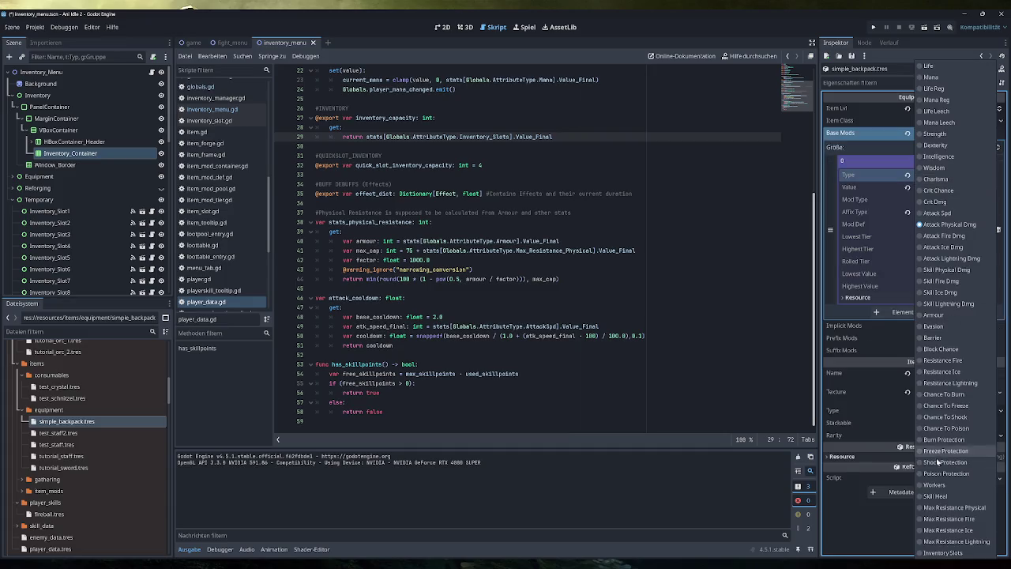
click(944, 553)
click(938, 188)
text(212)
key(Return)
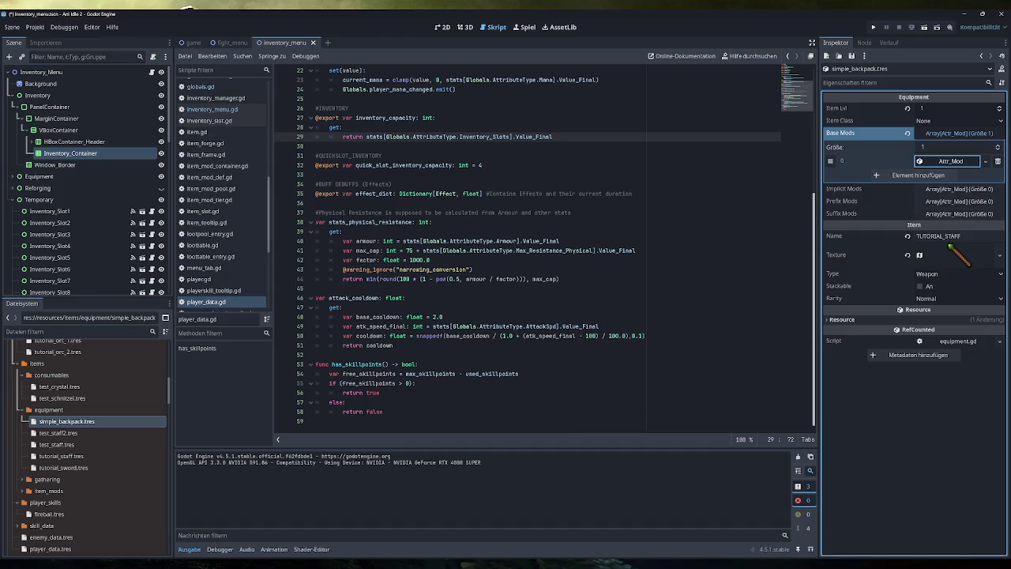
Start editing the item name, then switch to translations.xlsx in Excel.
click(947, 236)
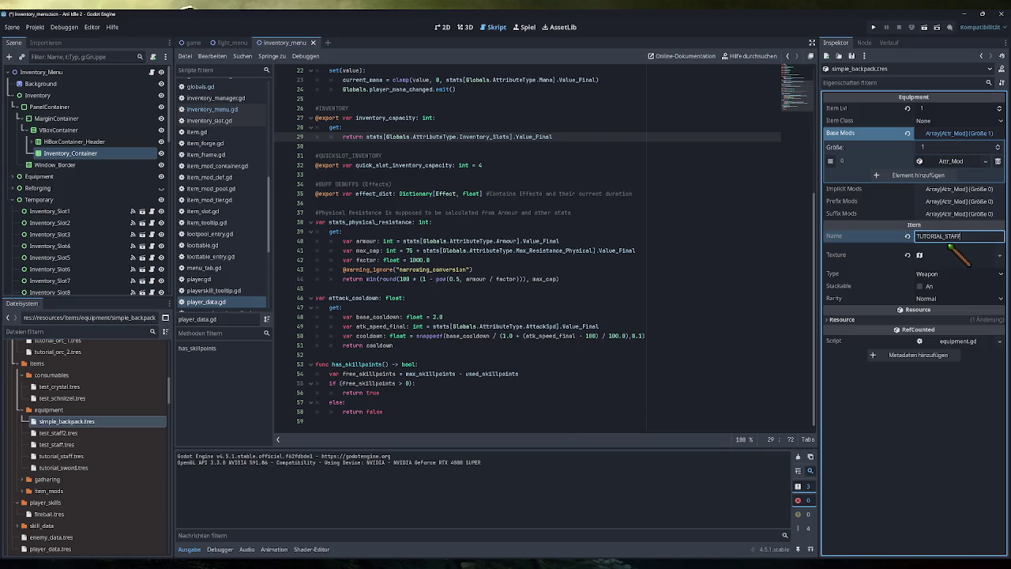
mouse_move(276, 564)
click(233, 527)
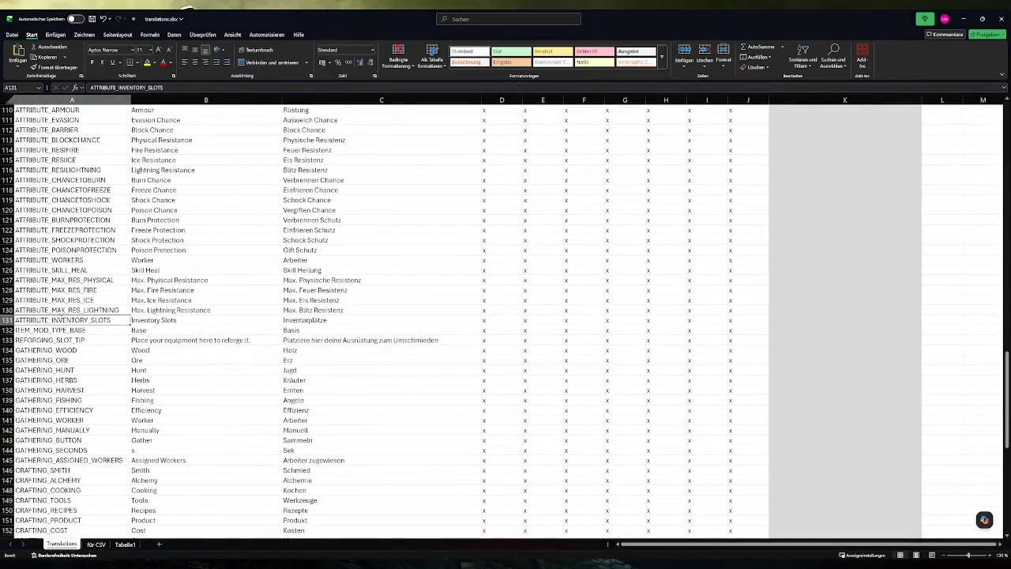
Scroll to the item translation keys and select row 75, ITEM_SCHNITZEL_TOOLTIP.
scroll(74, 369, down, 2)
scroll(74, 369, down, 5)
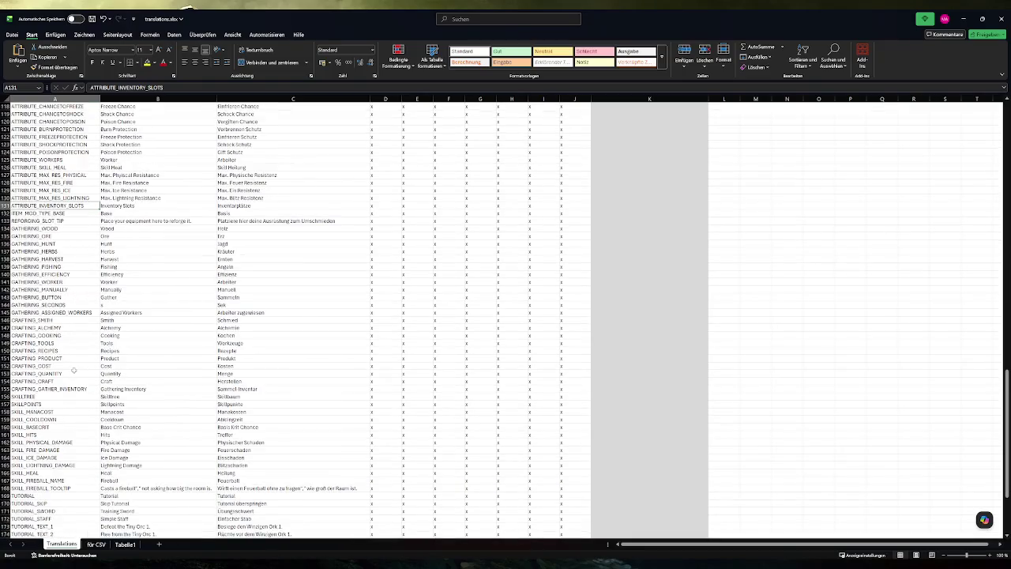
scroll(74, 369, up, 1)
scroll(74, 369, down, 6)
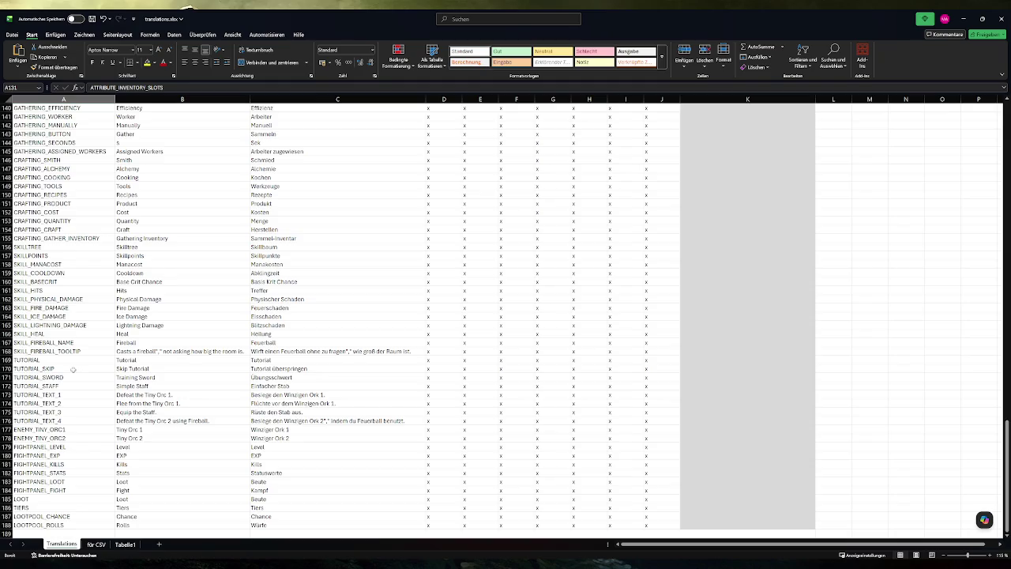
scroll(70, 372, up, 14)
scroll(66, 377, up, 15)
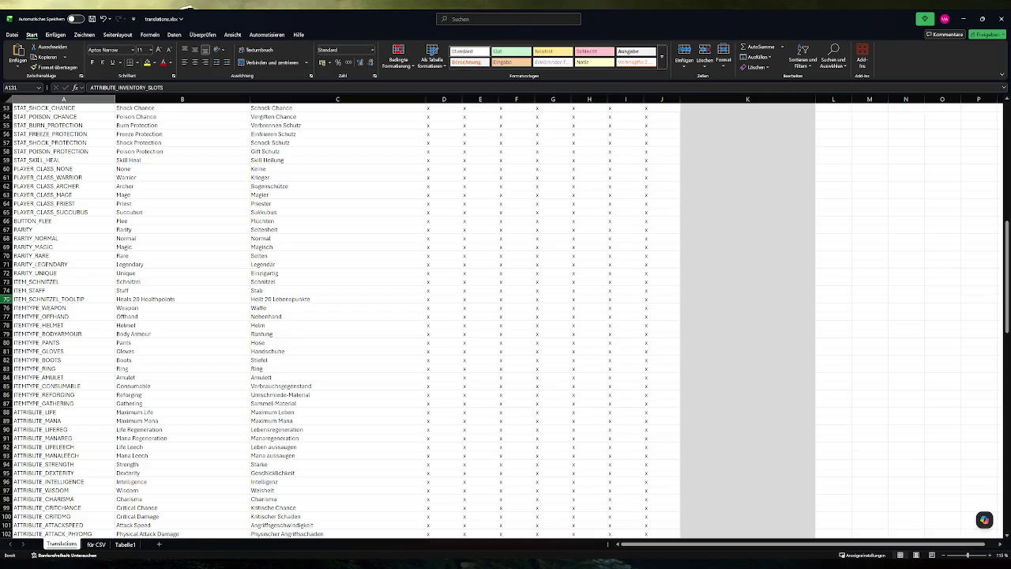
click(6, 298)
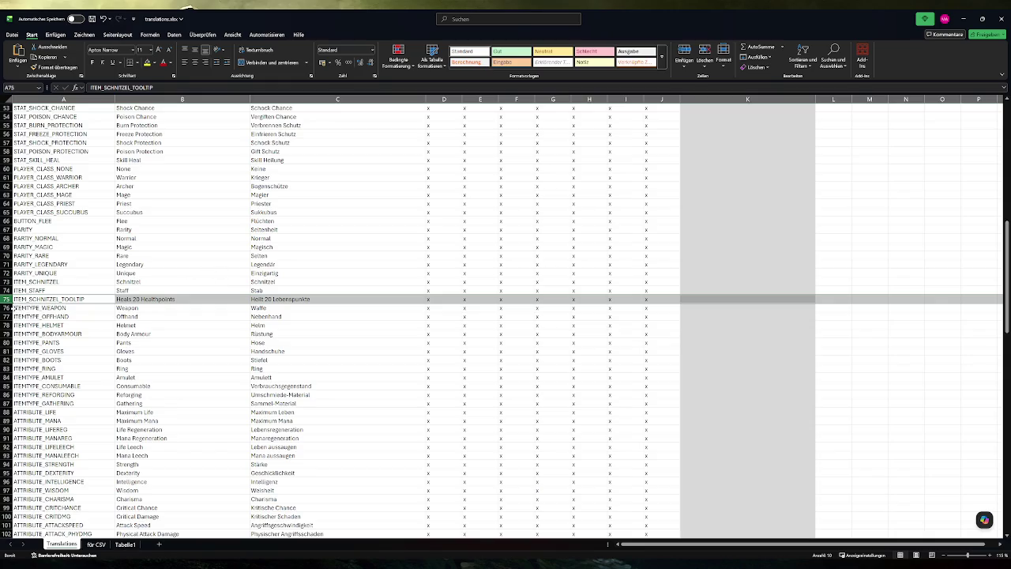
Insert a blank row 76 and enter an ITEM_BASE_BACKPACK key with English text Base Backpack.
click(8, 307)
key(ctrl+plus)
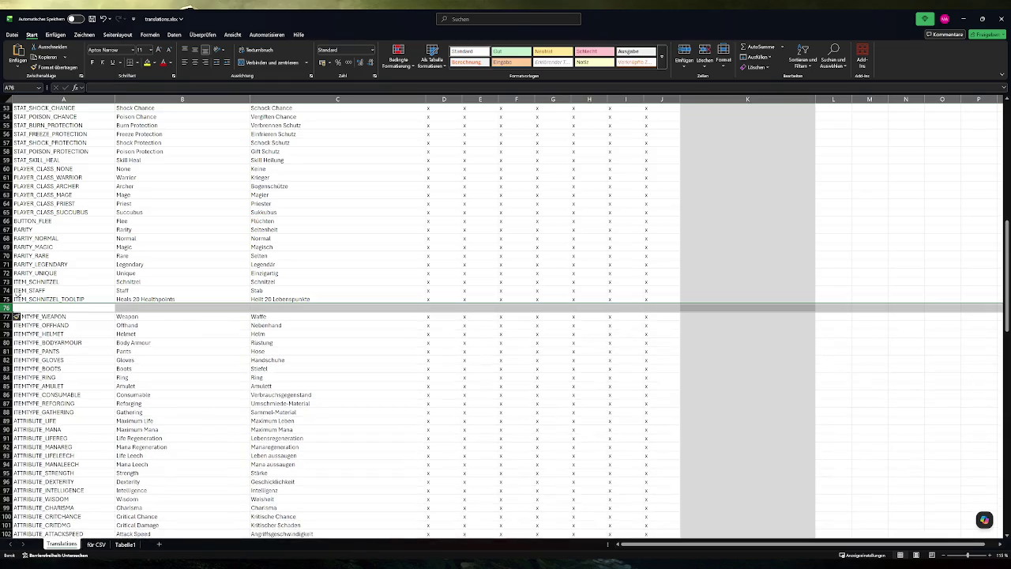
key(Up)
key(Up)
key(shift+space)
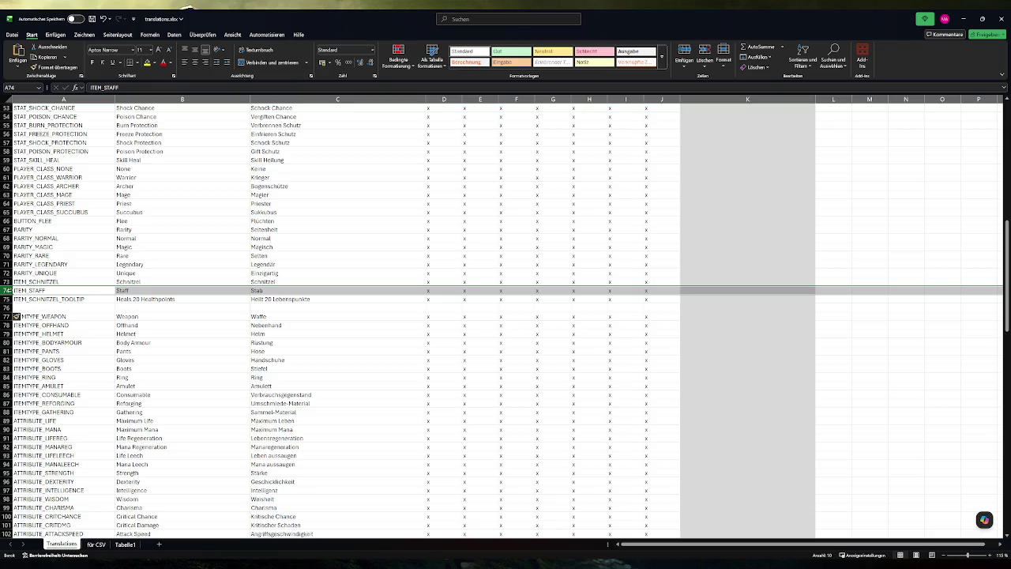
click(32, 308)
text(ITEM_)
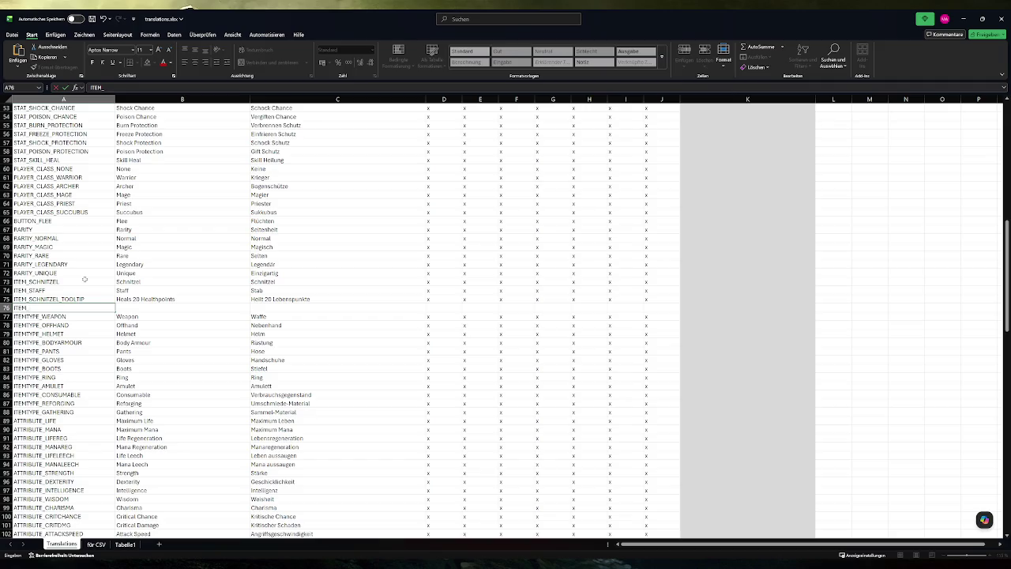
text(BASE_)
text(BACKPACK)
key(Tab)
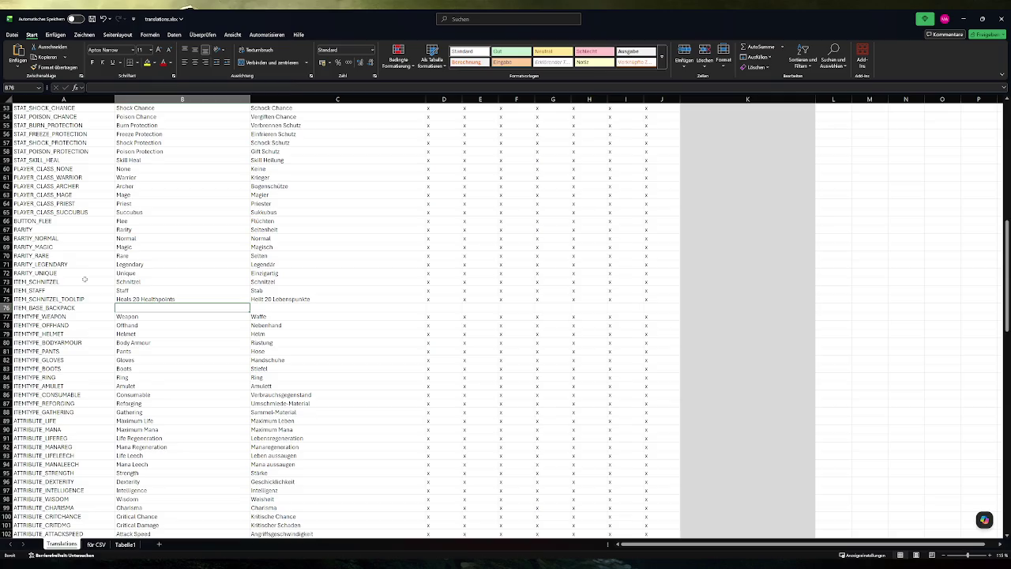
text(B)
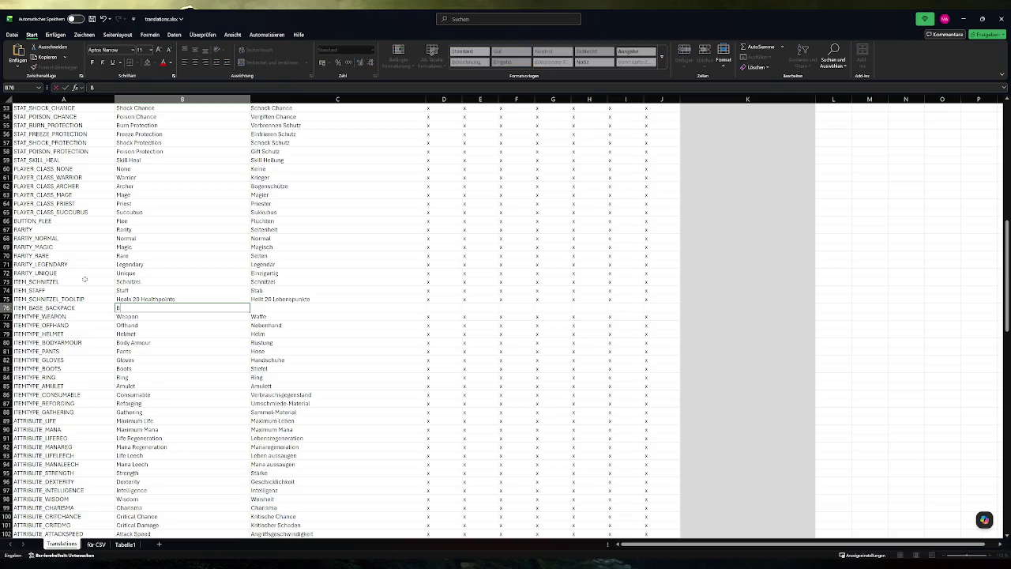
text(ase Backpack)
key(Tab)
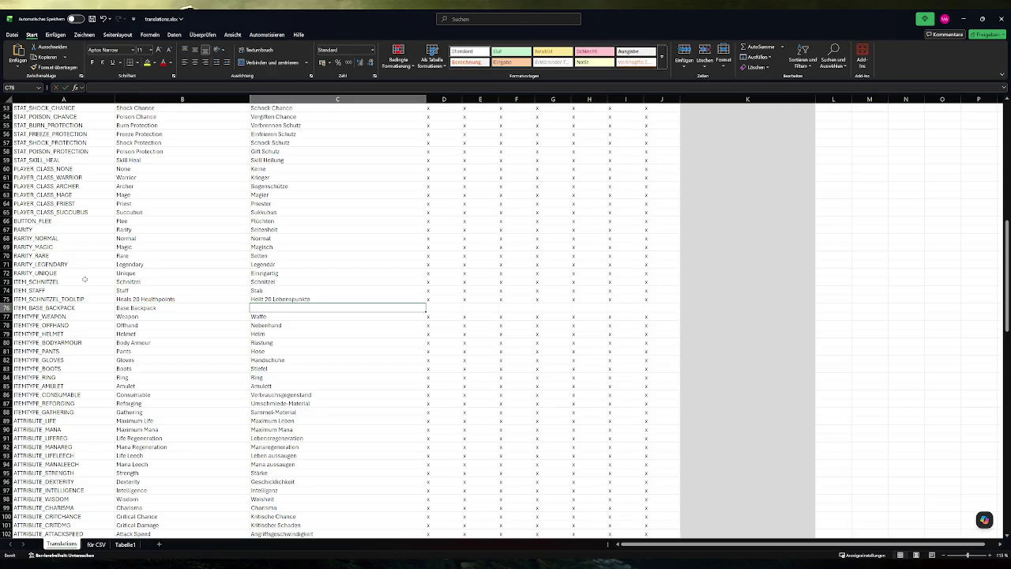
Rename the A76 key to ITEM_SIMPLE_BACKPACK.
key(Home)
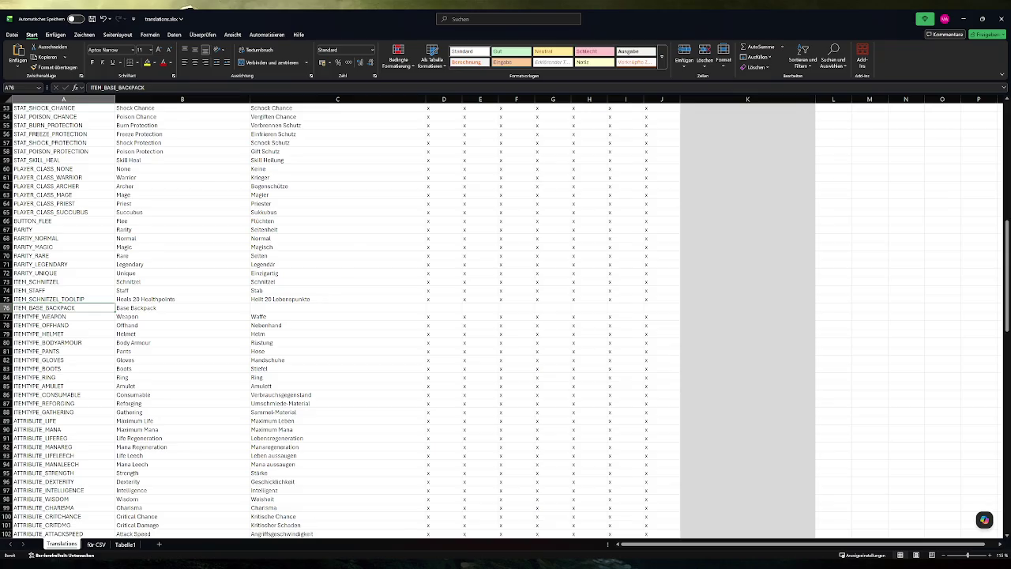
key(alt+Tab)
key(alt+Tab)
key(BackSpace)
key(BackSpace)
key(BackSpace)
text(SIMPLE)
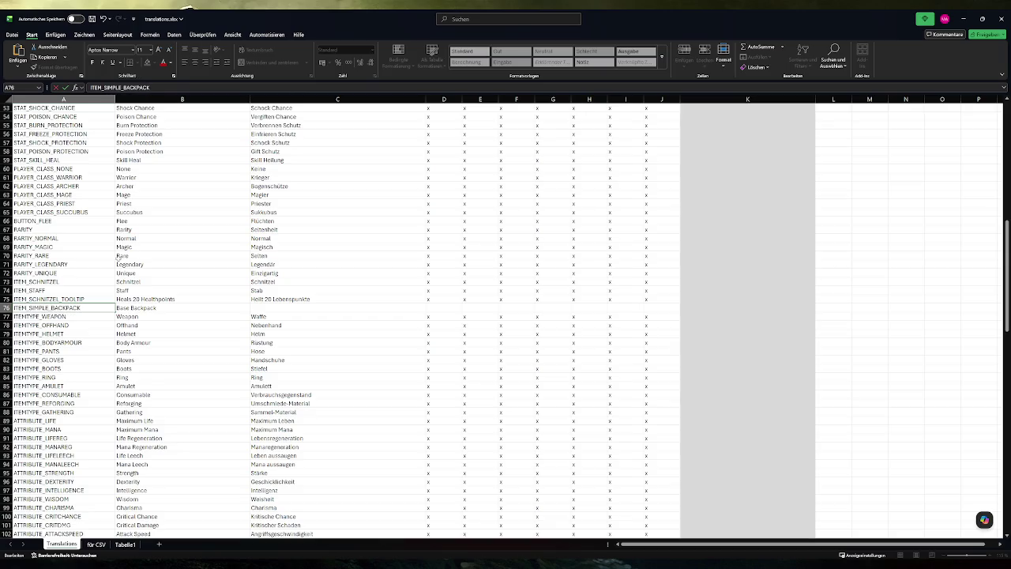
key(Tab)
Change B76 to Simple Backpack and enter Einfacher Rucksack in C76.
double_click(124, 308)
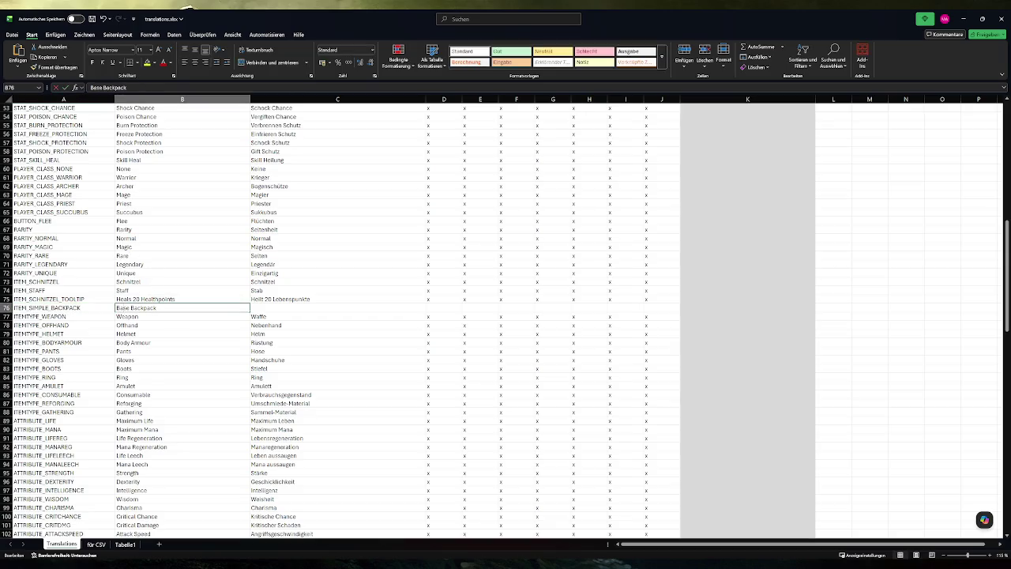
text(Simple)
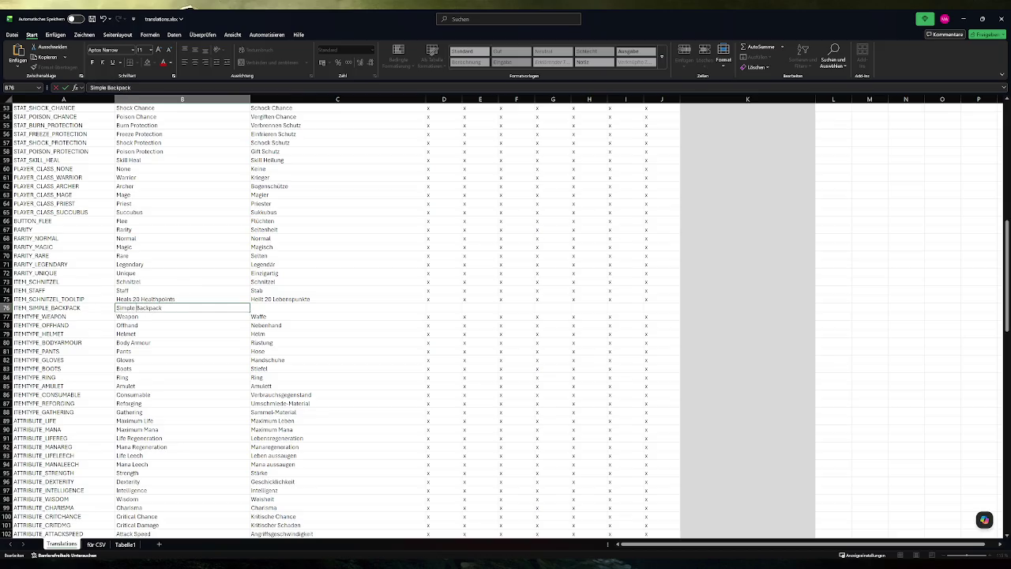
key(Tab)
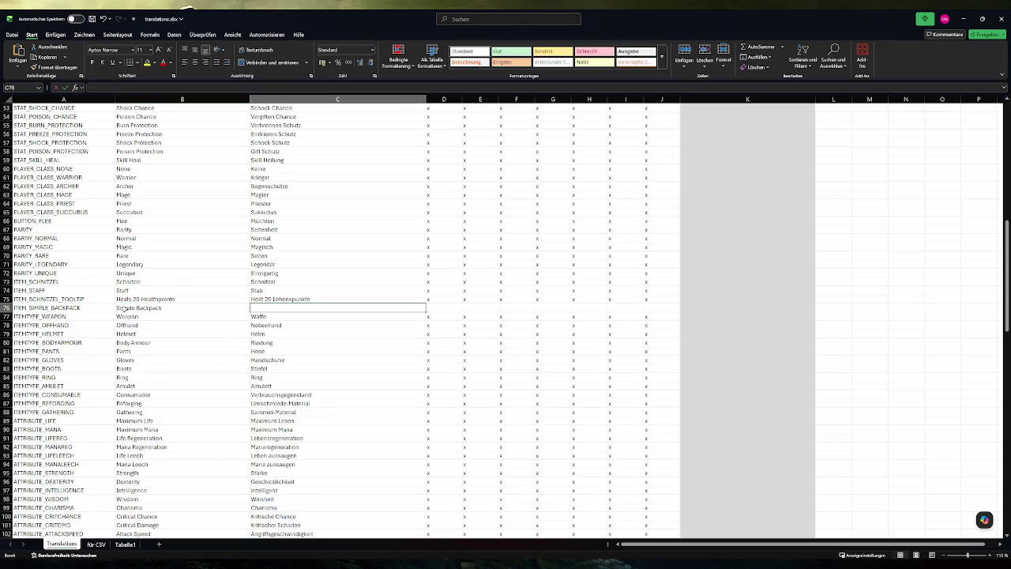
text(Einfacher Rucksack)
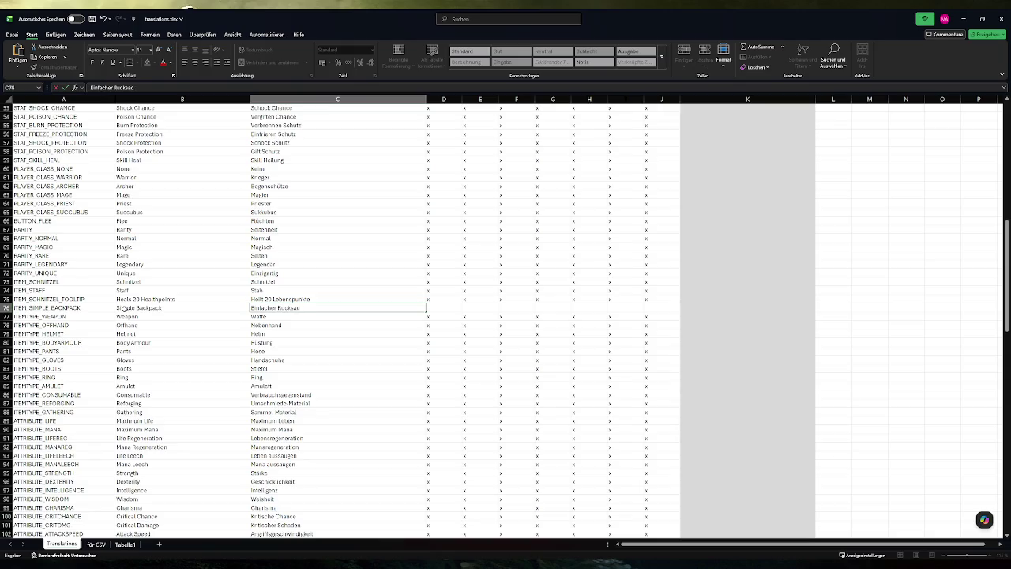
key(Return)
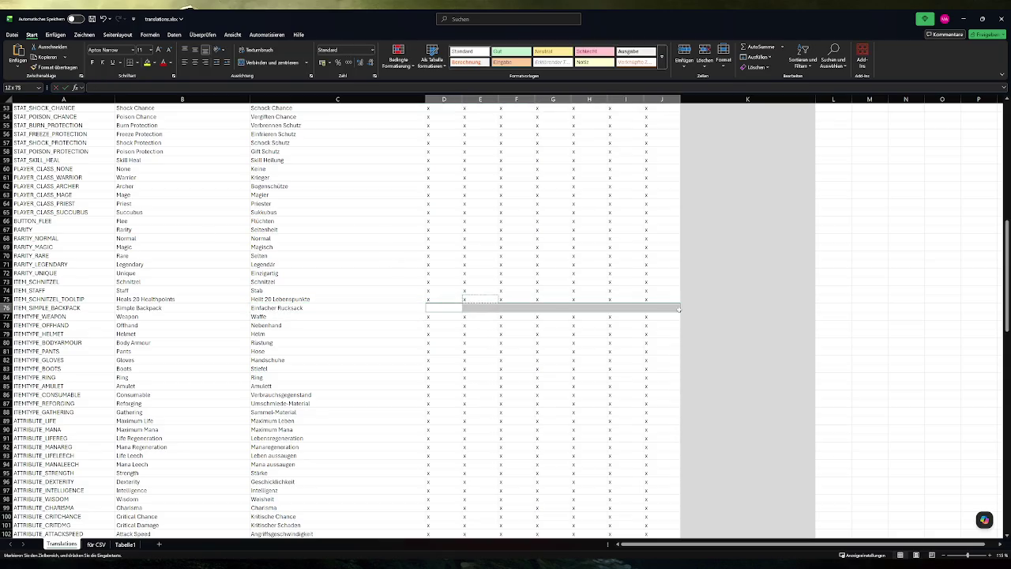
click(480, 281)
click(90, 309)
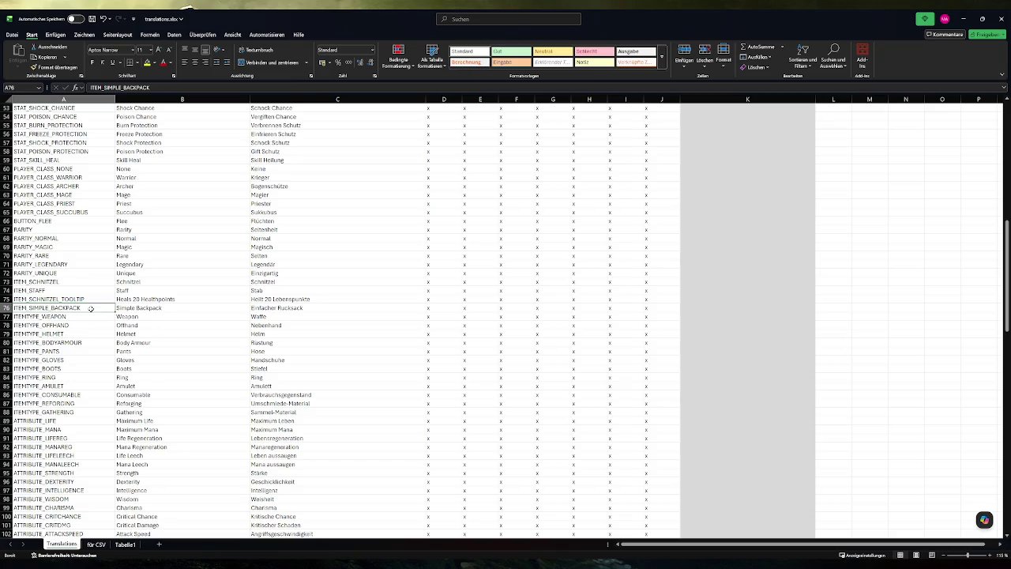
Add and copy a backpack formula row 76 on the für CSV sheet, then open translations.csv in Notepad++.
click(96, 544)
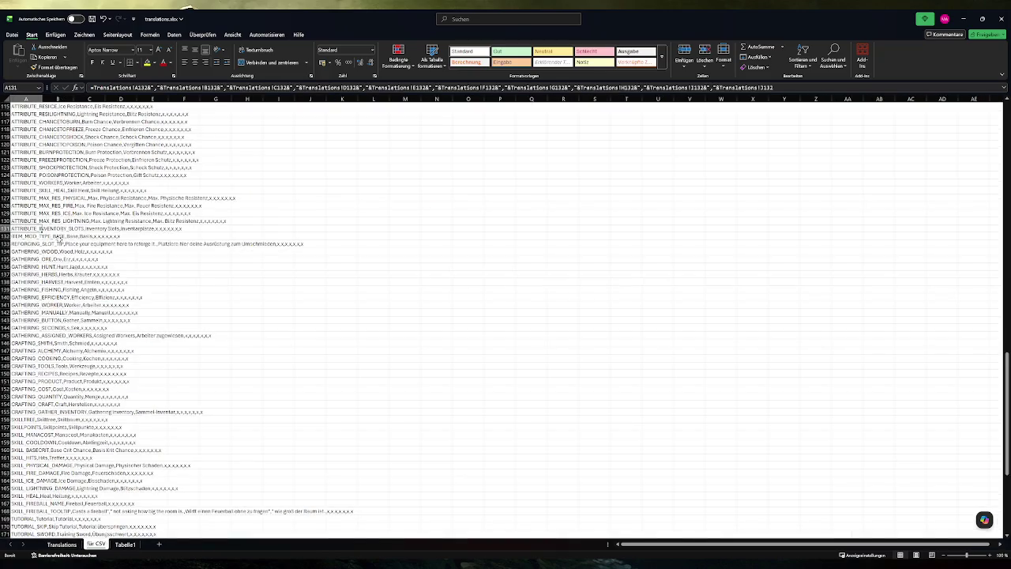
scroll(59, 253, up, 8)
scroll(57, 267, up, 13)
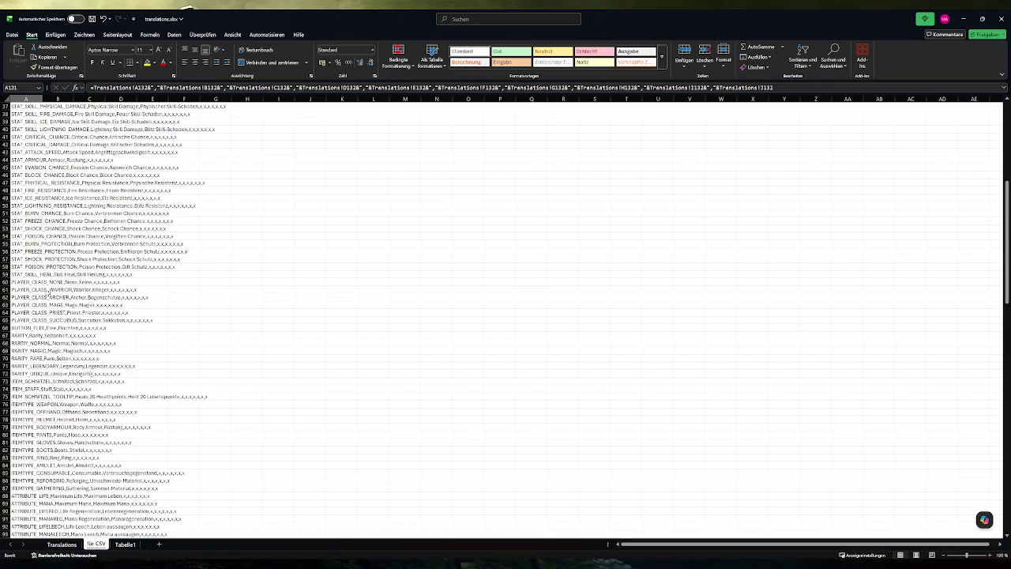
scroll(41, 311, down, 20)
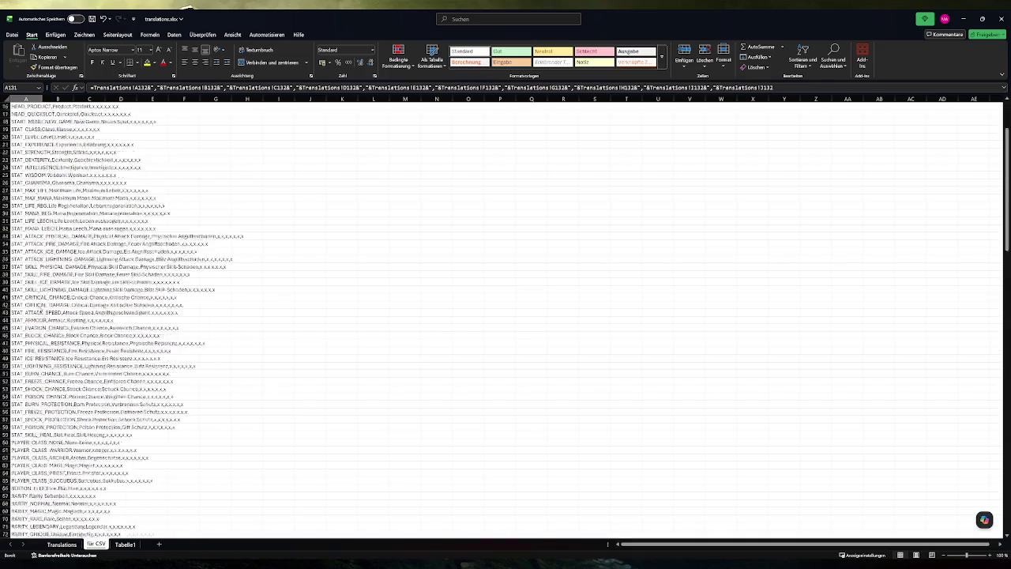
scroll(41, 316, down, 6)
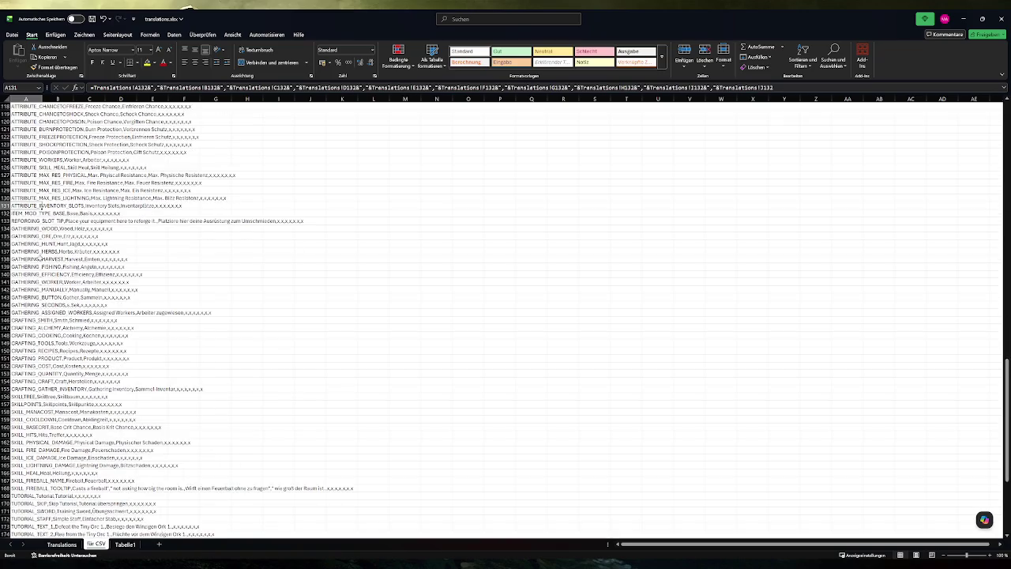
scroll(40, 259, up, 20)
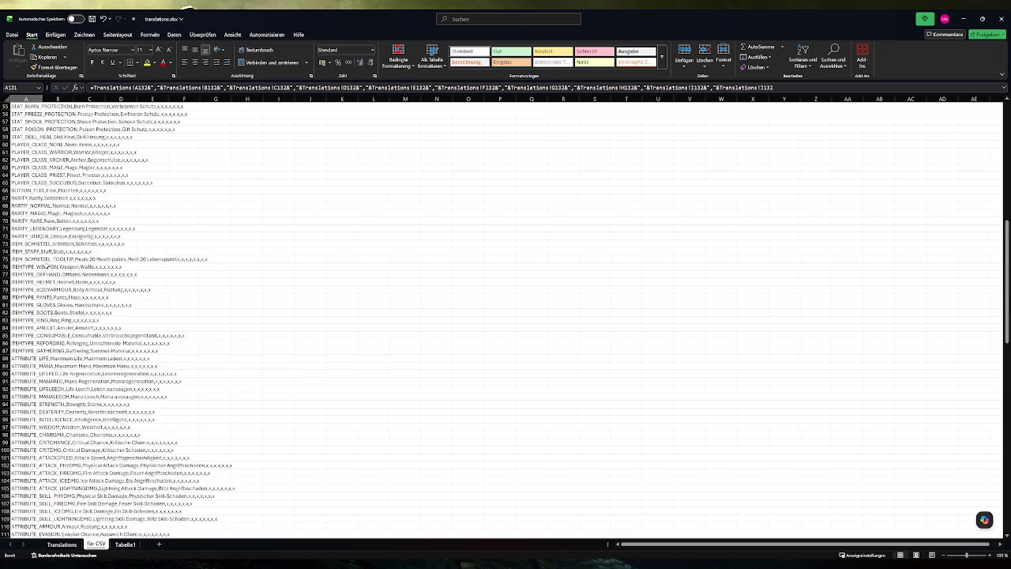
click(29, 250)
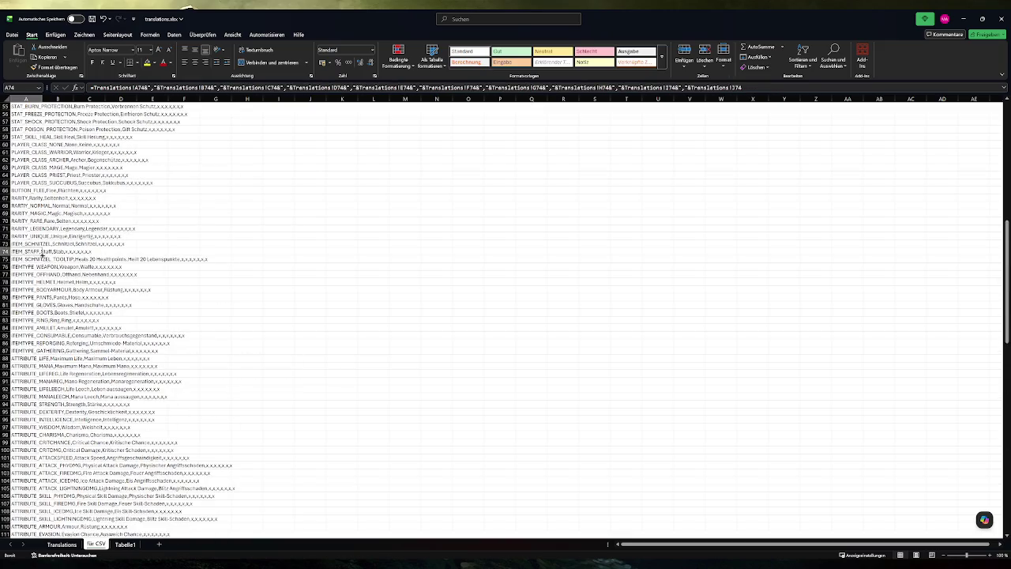
click(27, 267)
key(ctrl+v)
key(ctrl+c)
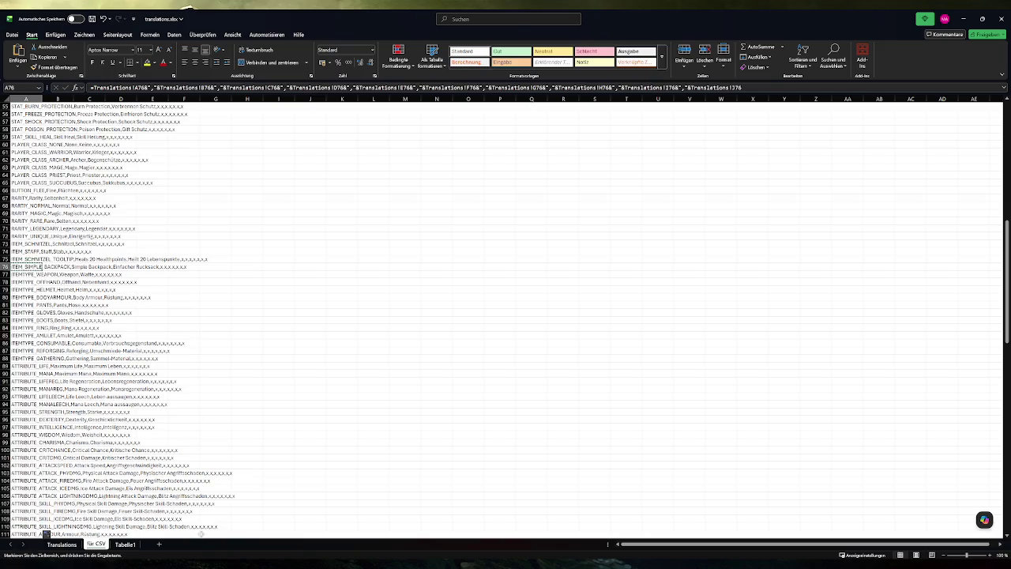
key(super)
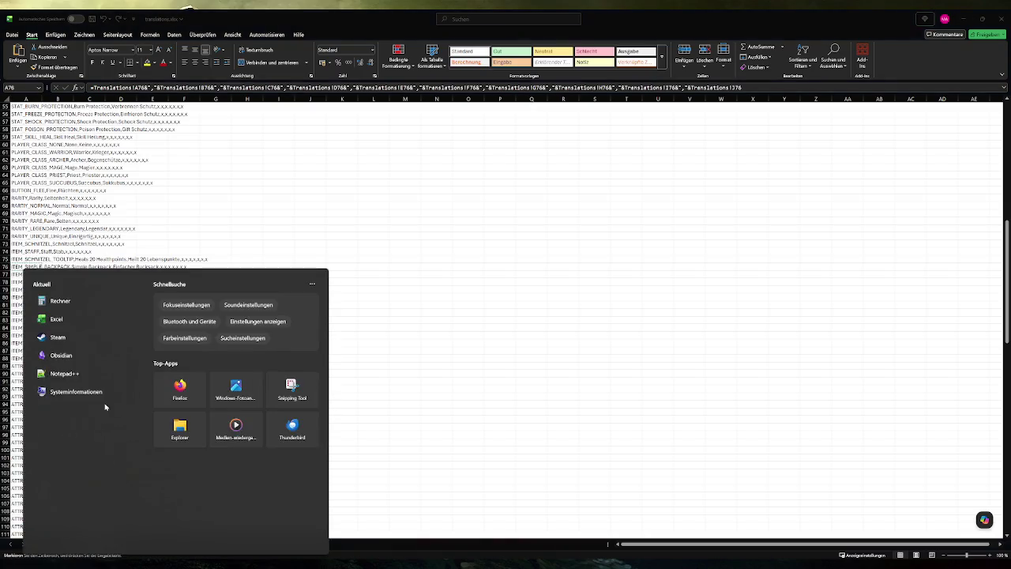
click(90, 372)
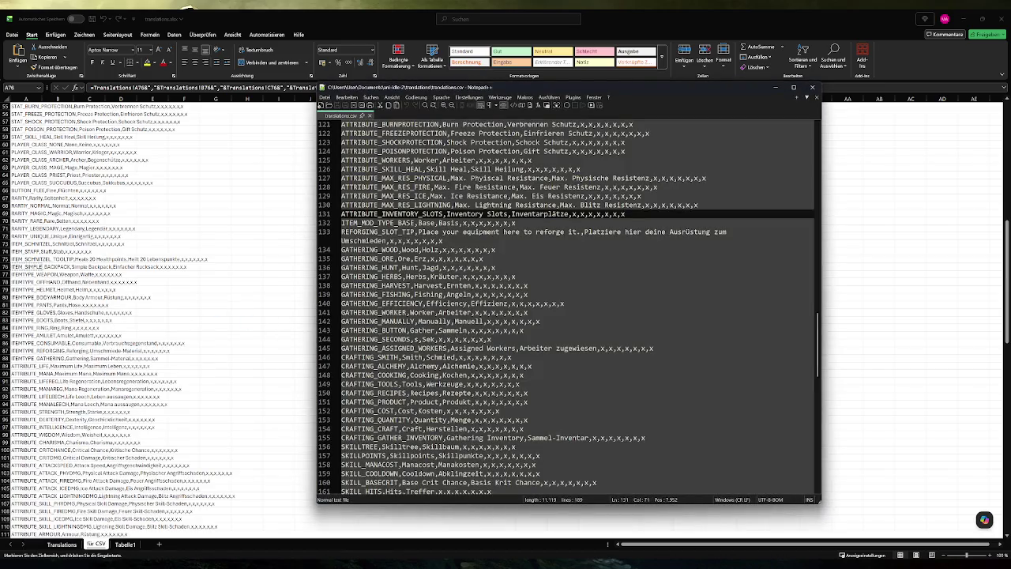
Paste the ITEM_SIMPLE_BACKPACK line after line 75 of translations.csv, save and close it.
scroll(580, 308, up, 20)
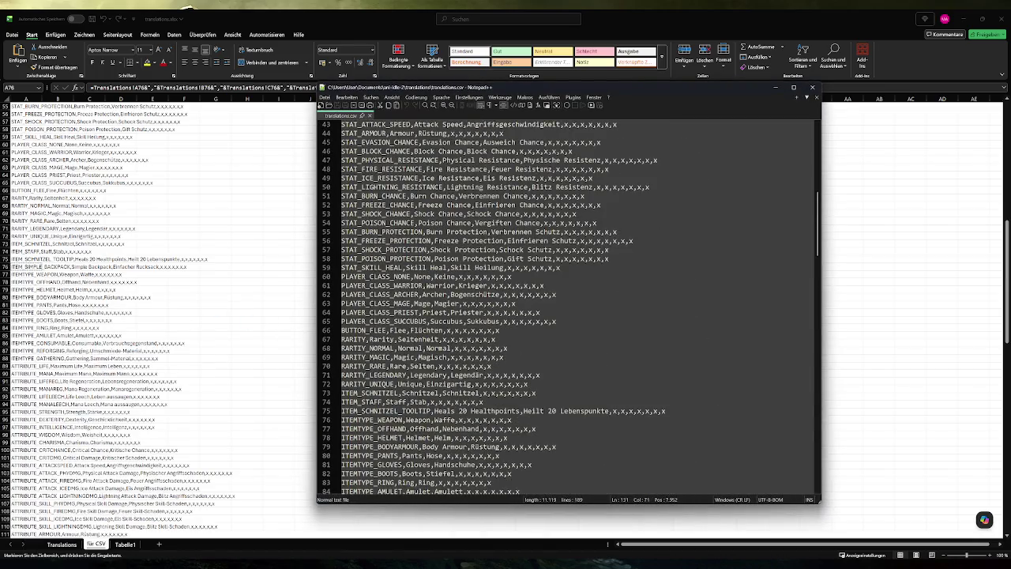
click(666, 411)
key(Return)
key(ctrl+v)
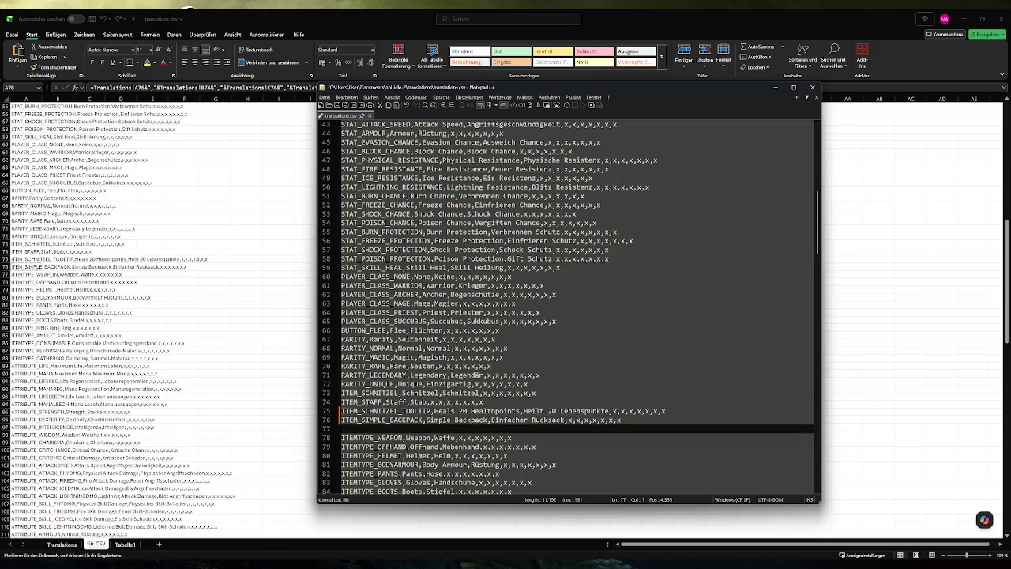
key(BackSpace)
key(ctrl+s)
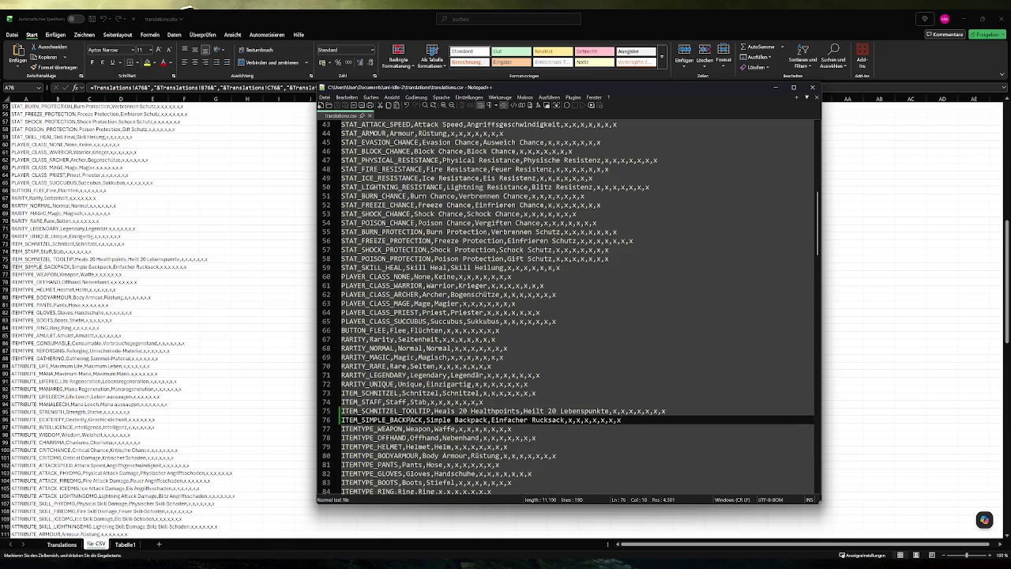
click(812, 87)
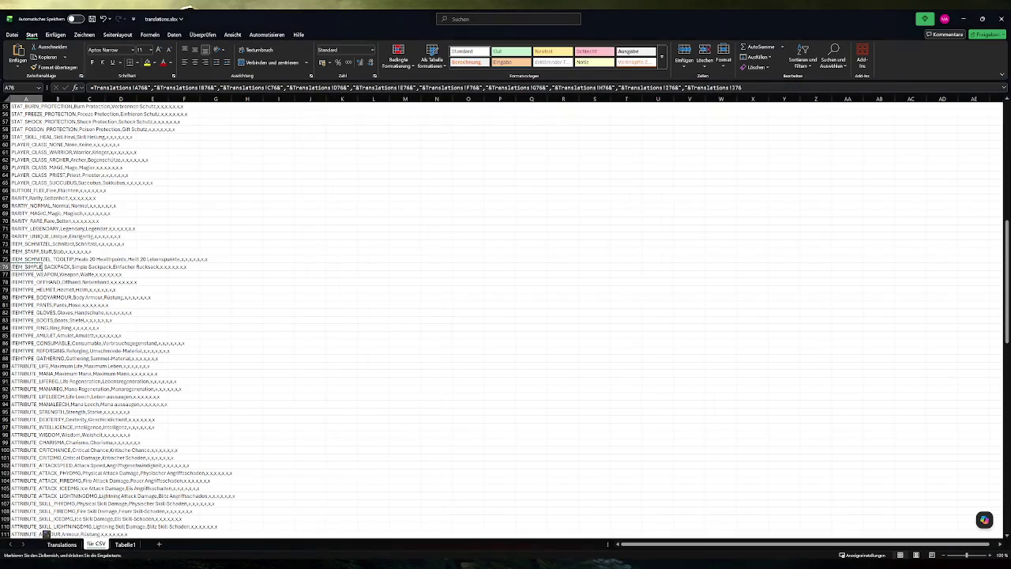
In Godot, set the item name to ITEM_SIMPLE_BACKPACK and clear its texture.
key(alt+Tab)
key(ctrl+a)
key(ctrl+v)
click(908, 254)
Give the item's Texture a new AtlasTexture after finding nothing to load.
click(999, 248)
click(925, 302)
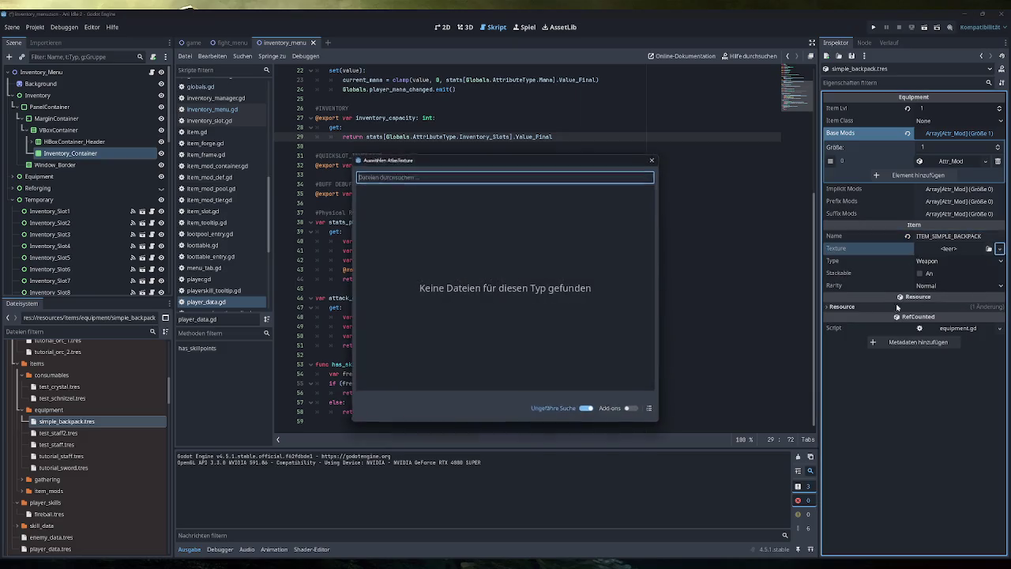
key(Escape)
click(943, 248)
click(967, 273)
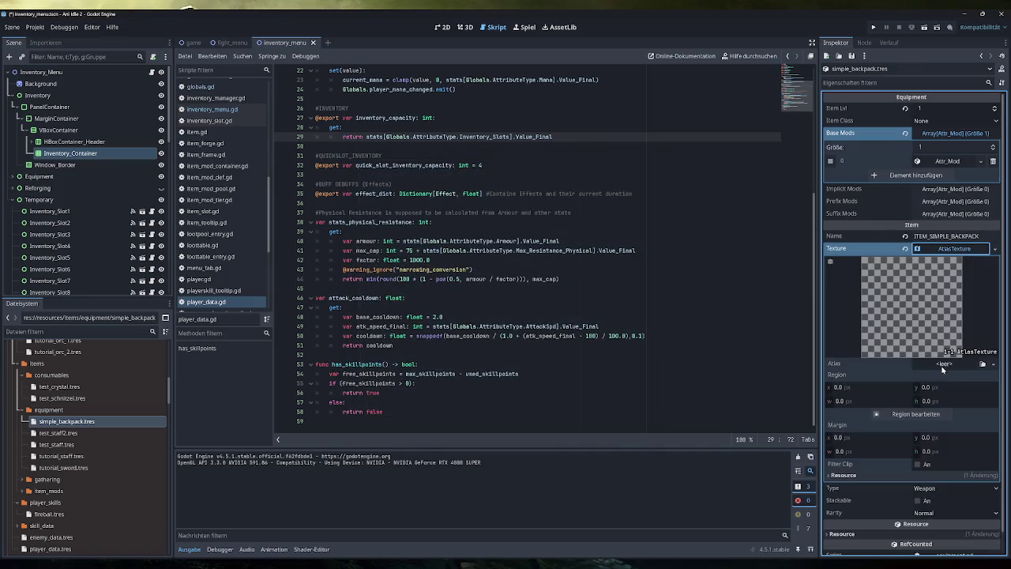
Look for an existing image for the Atlas, close the empty picker, and open Steam's launch list.
click(943, 364)
click(934, 537)
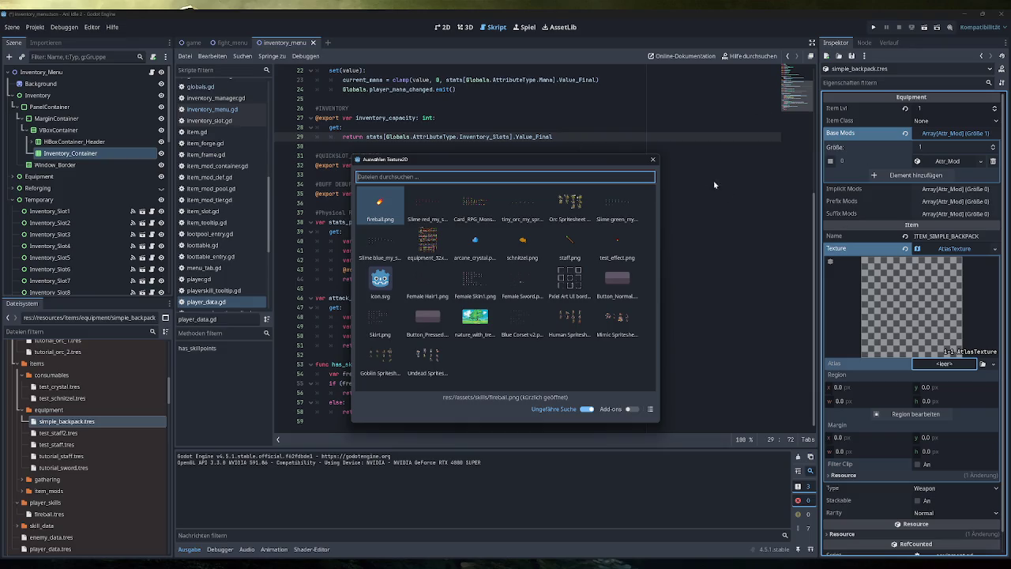
click(653, 160)
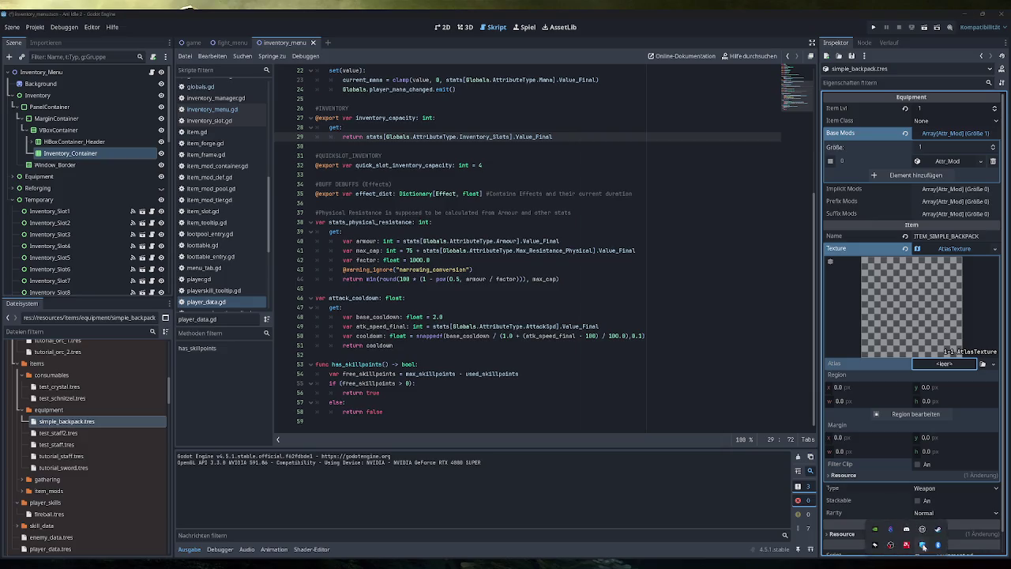
right_click(938, 529)
Launch Aseprite and create a new 32×32 sprite, zoomed in and centred with brush size 1.
click(876, 358)
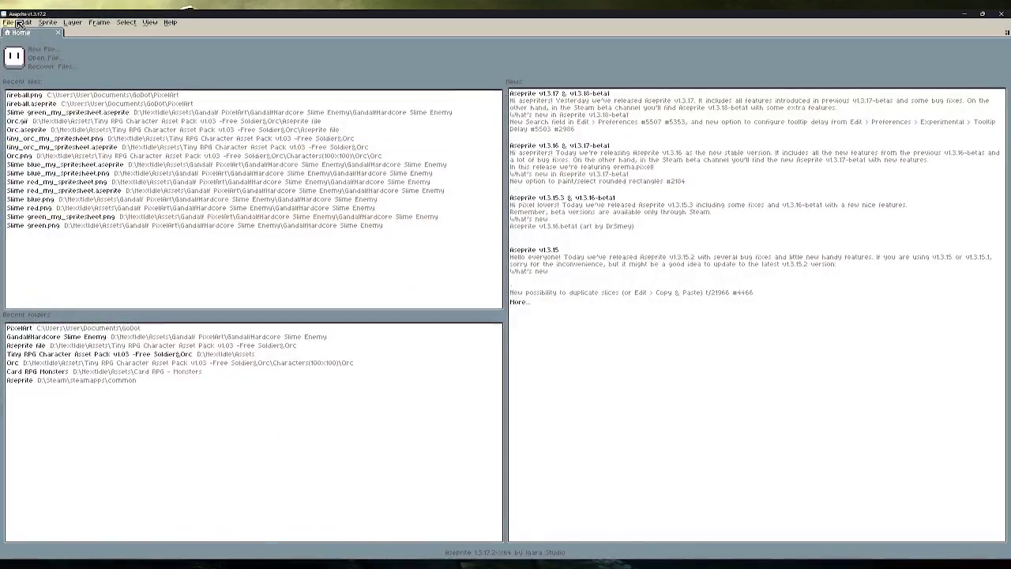
click(13, 23)
click(14, 24)
click(13, 23)
click(16, 33)
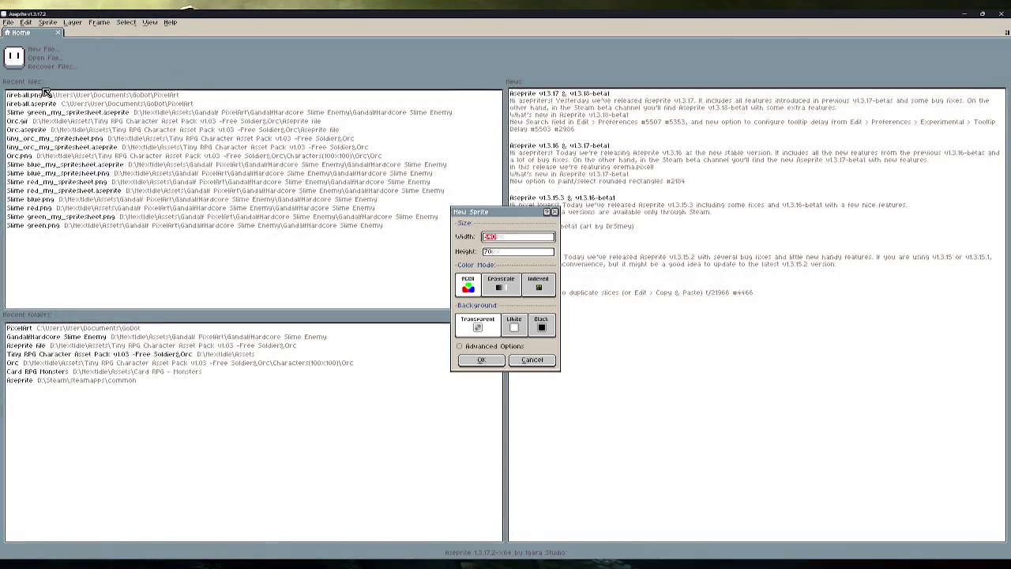
key(Tab)
click(479, 360)
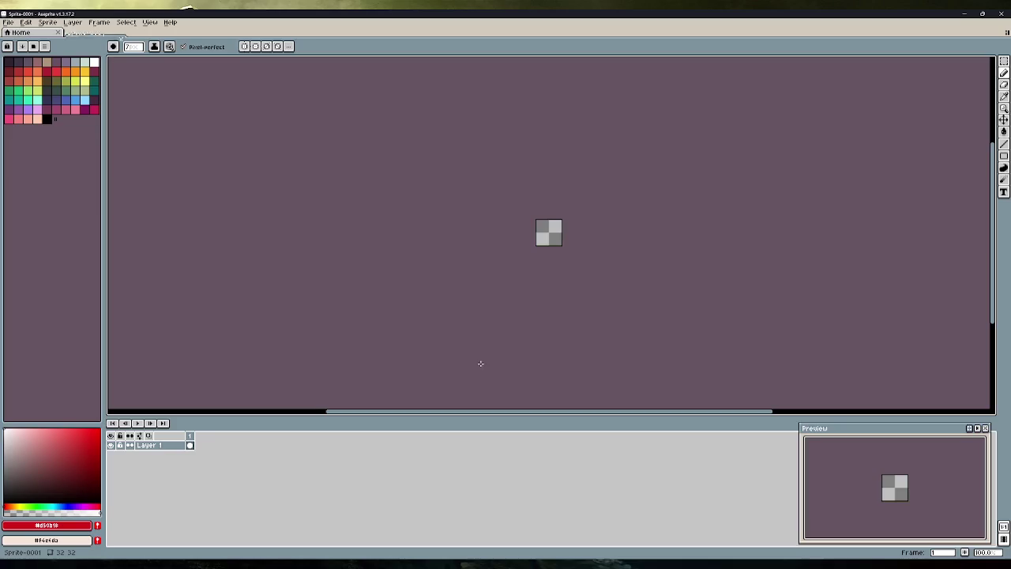
key(plus)
key(plus)
key(plus)
scroll(543, 231, up, 8)
key(minus)
key(minus)
key(minus)
key(minus)
key(minus)
key(minus)
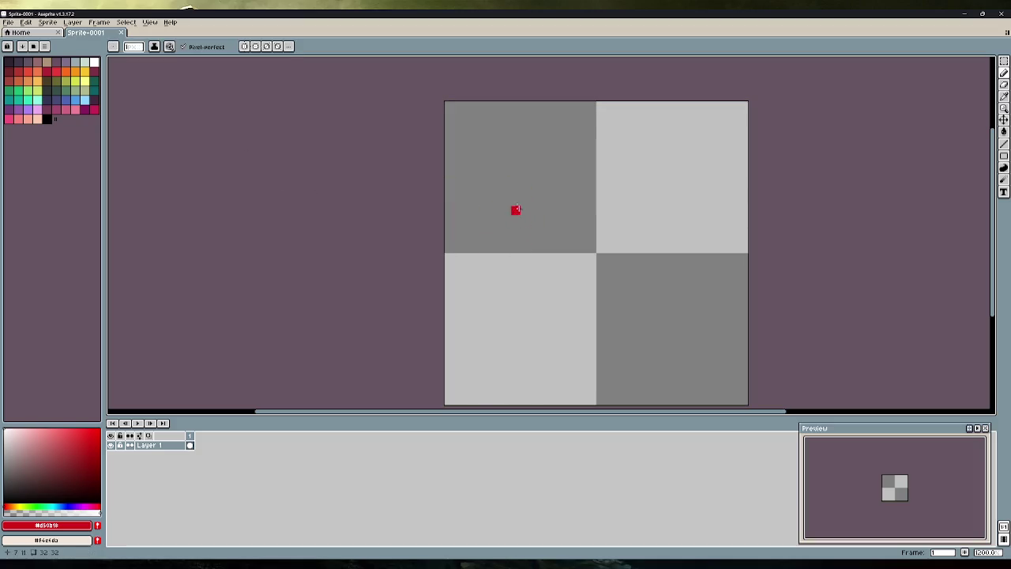
drag(339, 213, 304, 177)
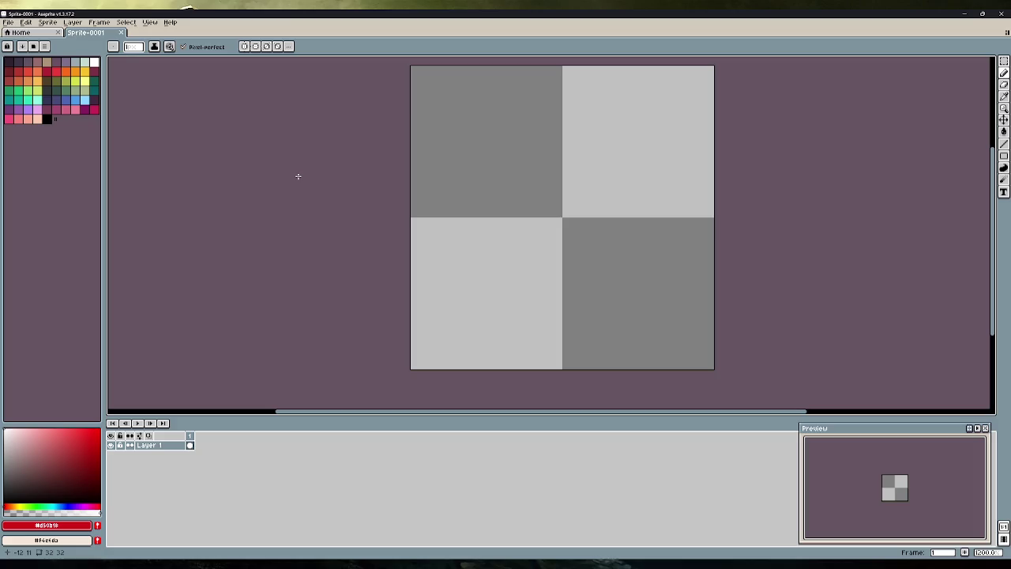
drag(276, 182, 274, 193)
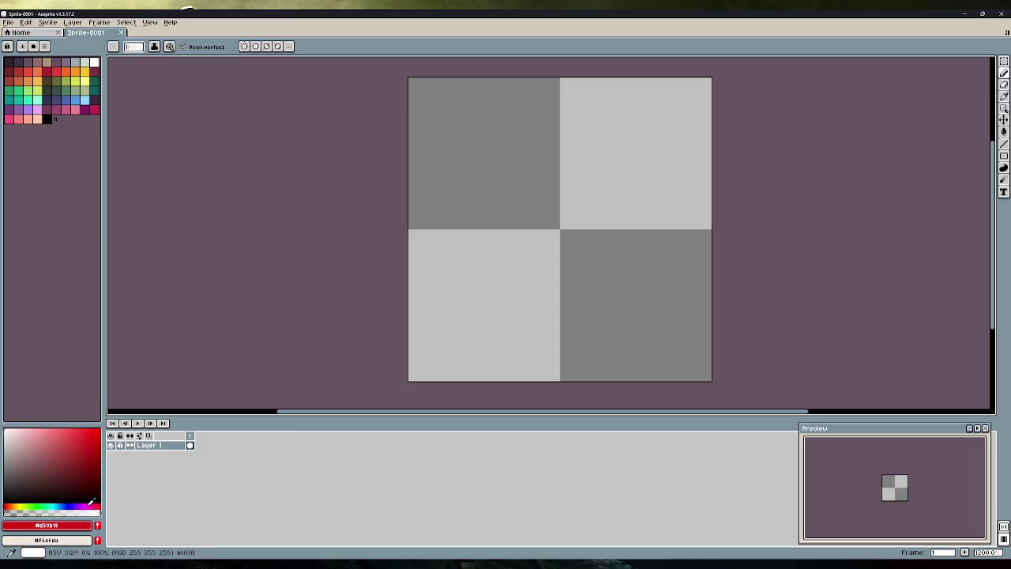
Paint a full magenta square and an adjacent black square in the sprite's top-left corner.
click(91, 503)
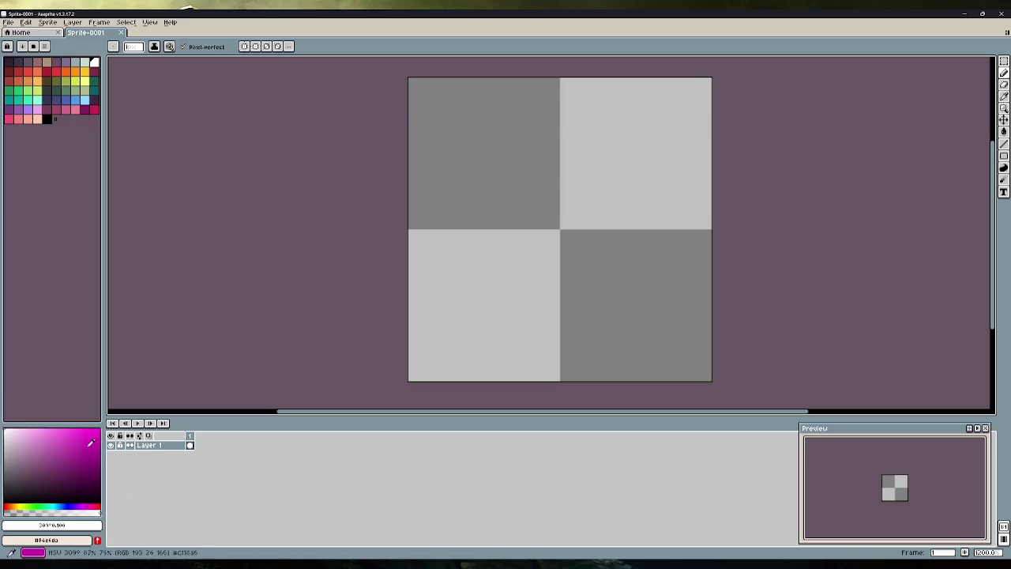
click(99, 432)
mouse_move(412, 82)
mouse_down()
mouse_move(411, 97)
mouse_move(431, 100)
mouse_move(430, 82)
mouse_move(410, 108)
mouse_move(440, 99)
mouse_move(441, 82)
mouse_move(459, 82)
mouse_move(460, 104)
mouse_move(441, 90)
mouse_up()
click(17, 502)
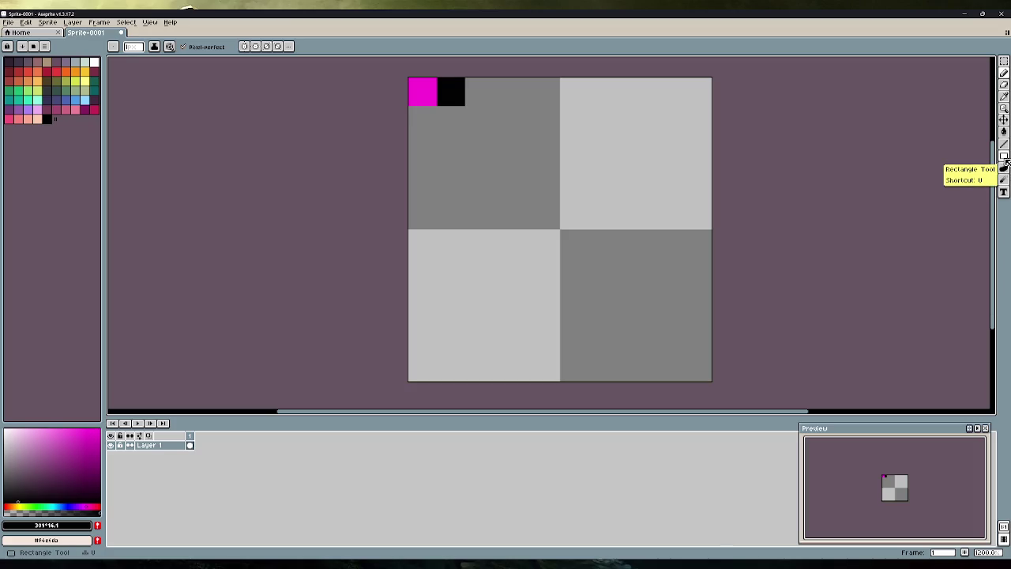
click(1004, 61)
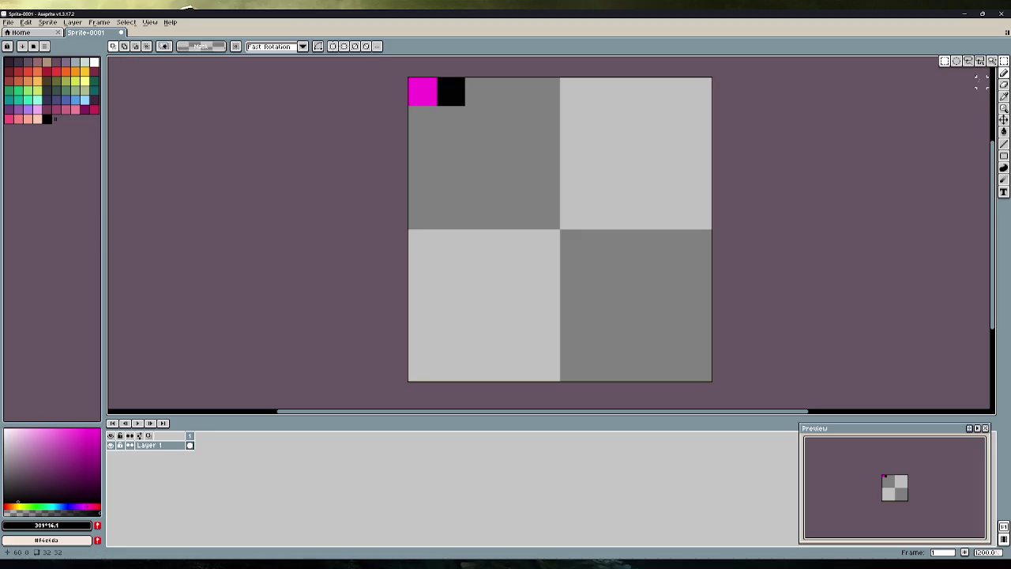
Repeat the magenta-black pair across the top row and paint magenta into its last column.
mouse_move(408, 108)
mouse_down()
mouse_move(467, 78)
mouse_move(509, 104)
mouse_up()
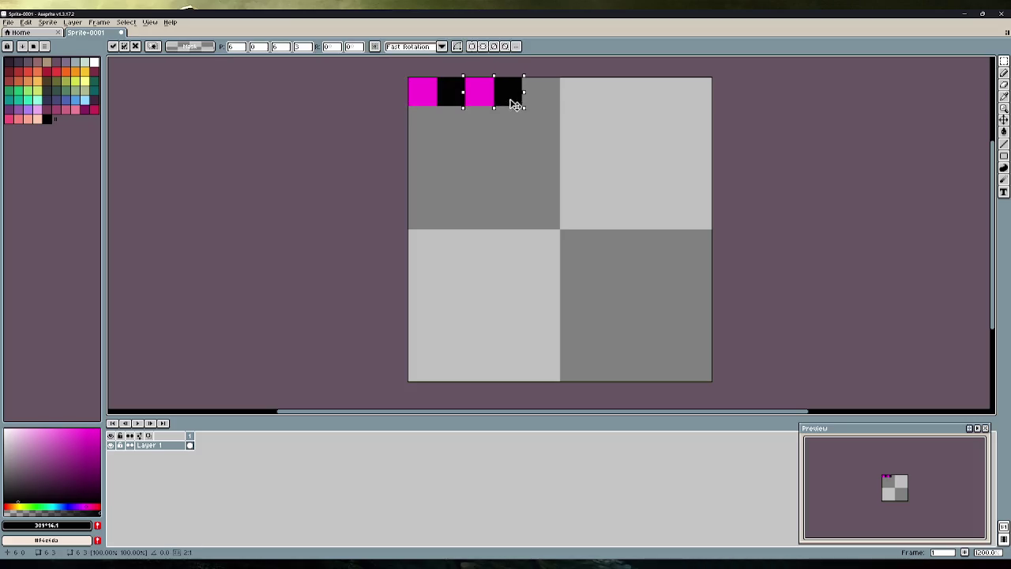
key(ctrl+z)
drag(432, 97, 548, 98)
key(ctrl+z)
drag(449, 95, 620, 96)
key(ctrl+z)
drag(442, 98, 667, 101)
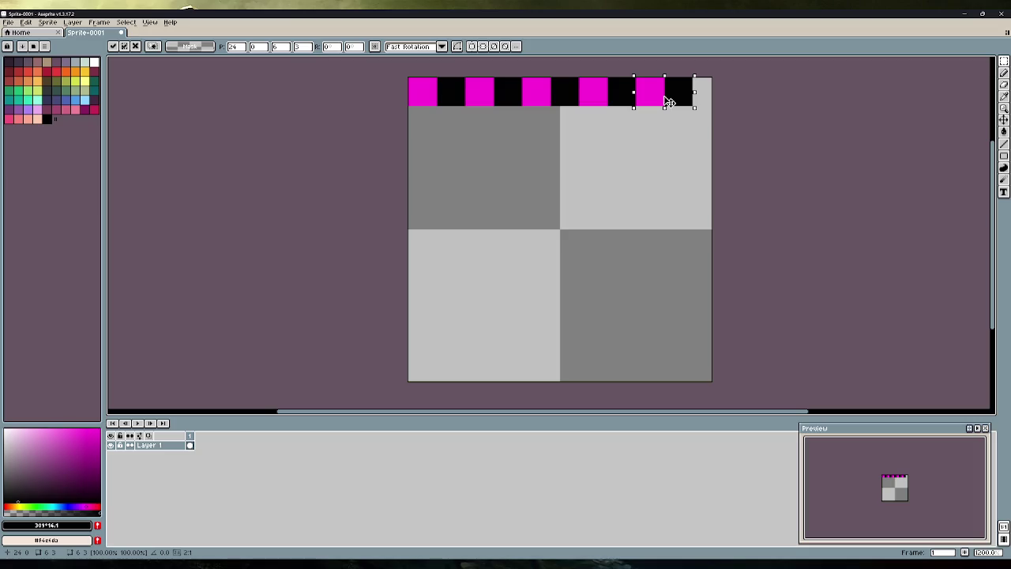
click(499, 137)
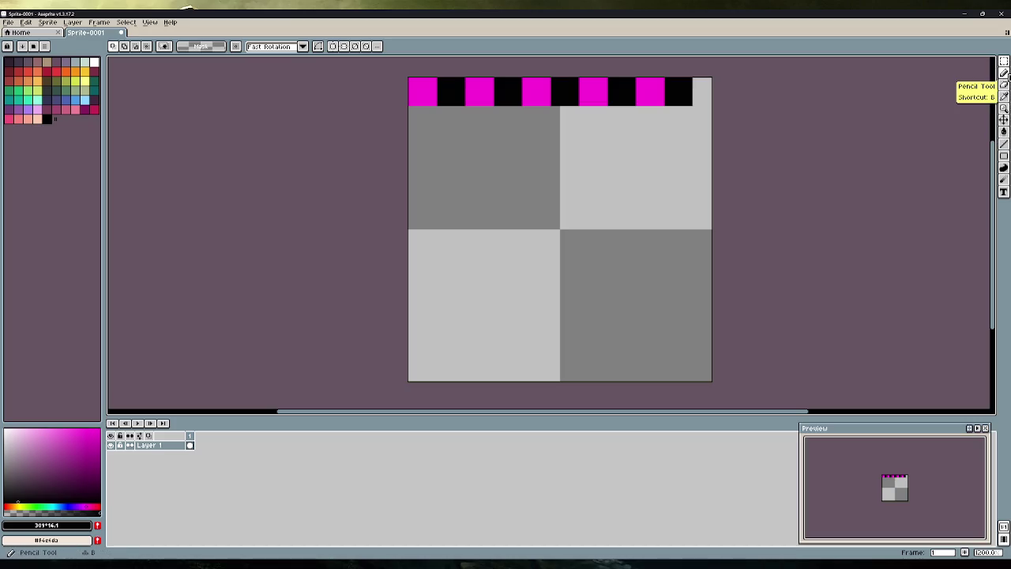
click(1004, 73)
click(99, 430)
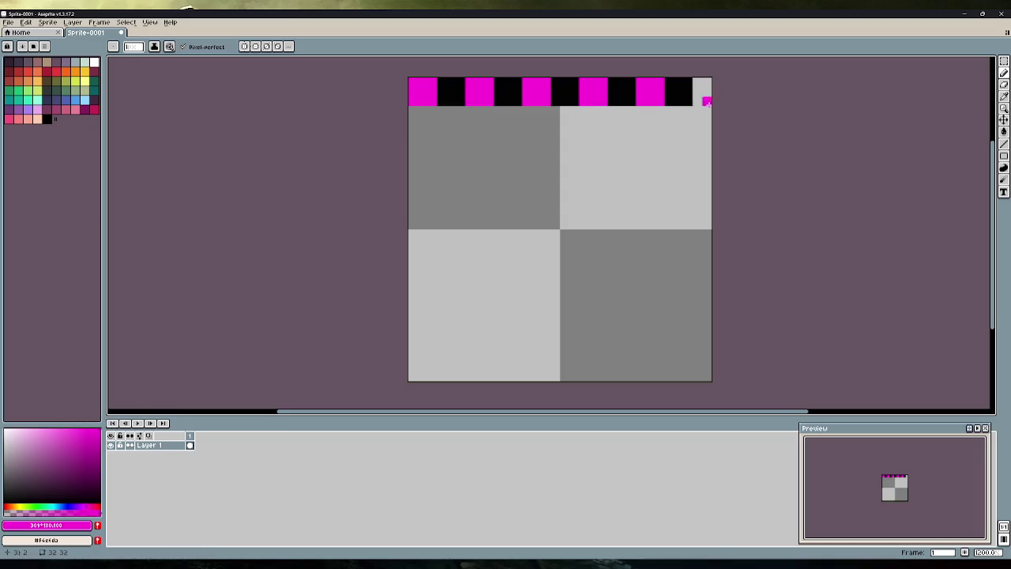
drag(698, 83, 700, 104)
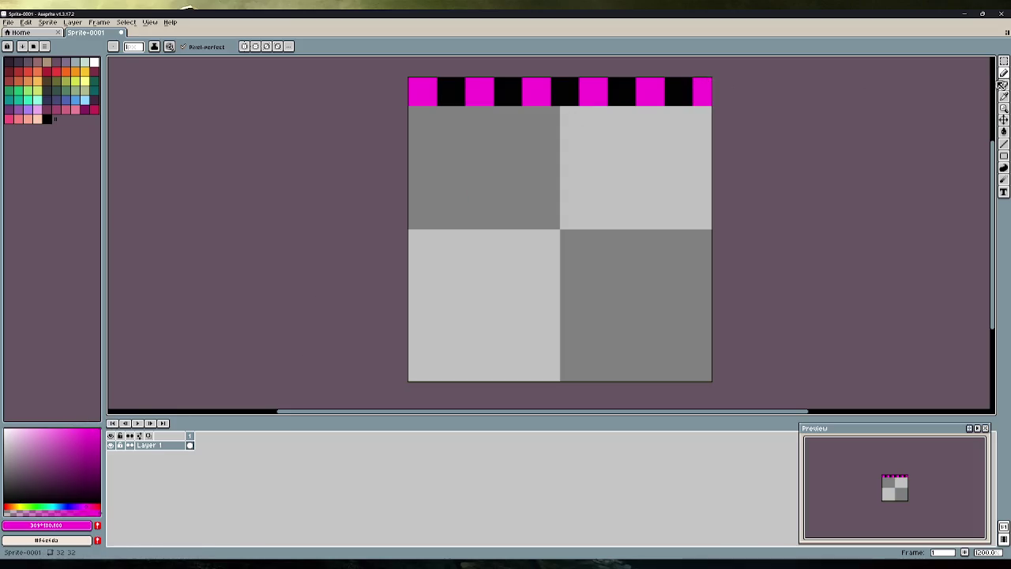
Place a shifted copy of the top row beneath it, closing its right end with black.
click(1004, 61)
mouse_move(712, 99)
mouse_down()
mouse_move(574, 112)
mouse_move(424, 95)
mouse_move(408, 77)
mouse_up()
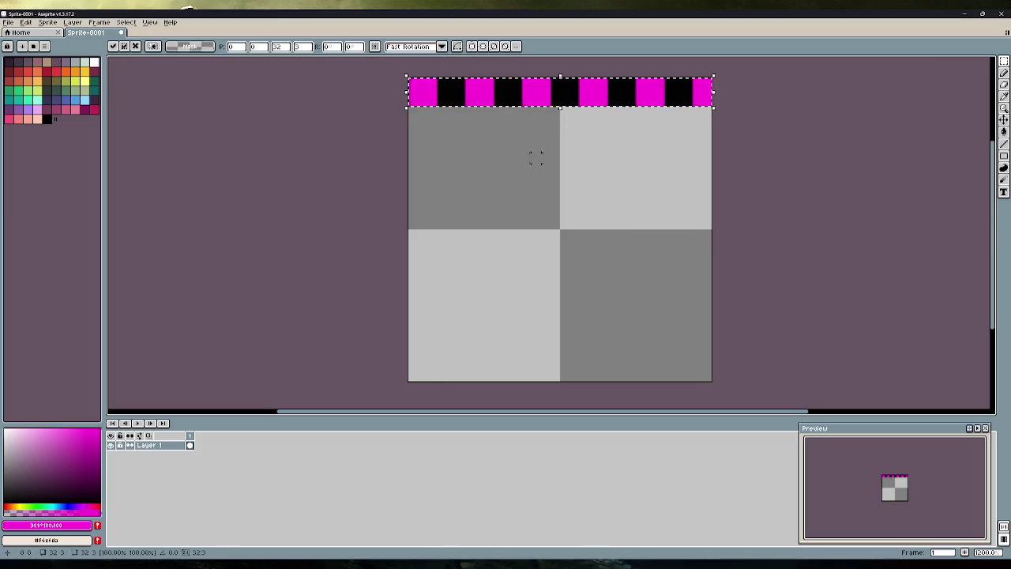
mouse_move(552, 95)
mouse_down()
mouse_move(562, 131)
mouse_move(535, 127)
mouse_up()
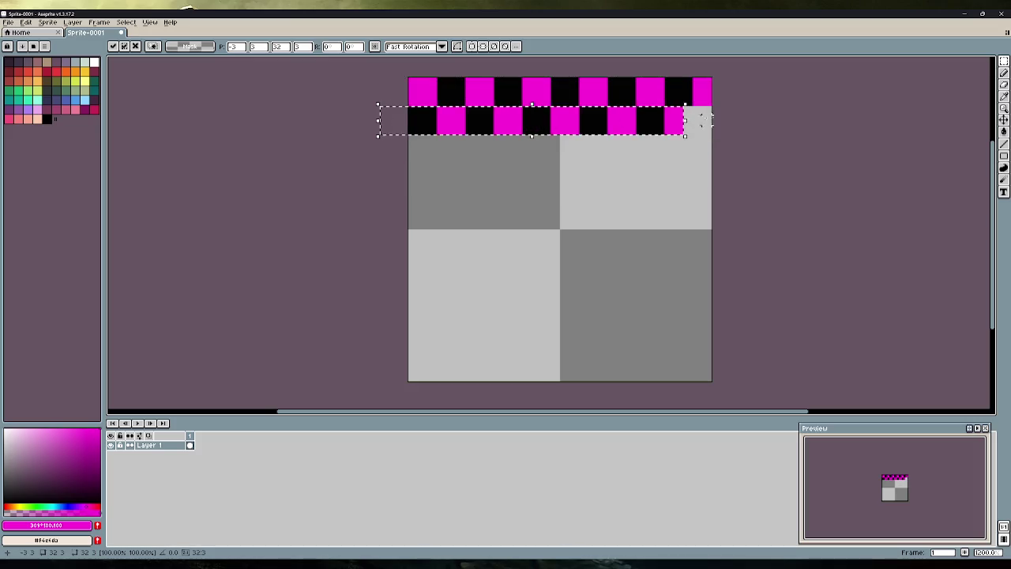
click(724, 158)
mouse_move(693, 77)
mouse_down()
mouse_move(713, 116)
mouse_move(687, 141)
mouse_move(642, 114)
mouse_move(656, 118)
mouse_move(657, 104)
mouse_move(713, 124)
mouse_move(407, 77)
mouse_up()
click(687, 150)
Duplicate the checker rows downward until the pattern reaches the sprite's bottom edge.
drag(583, 113, 577, 172)
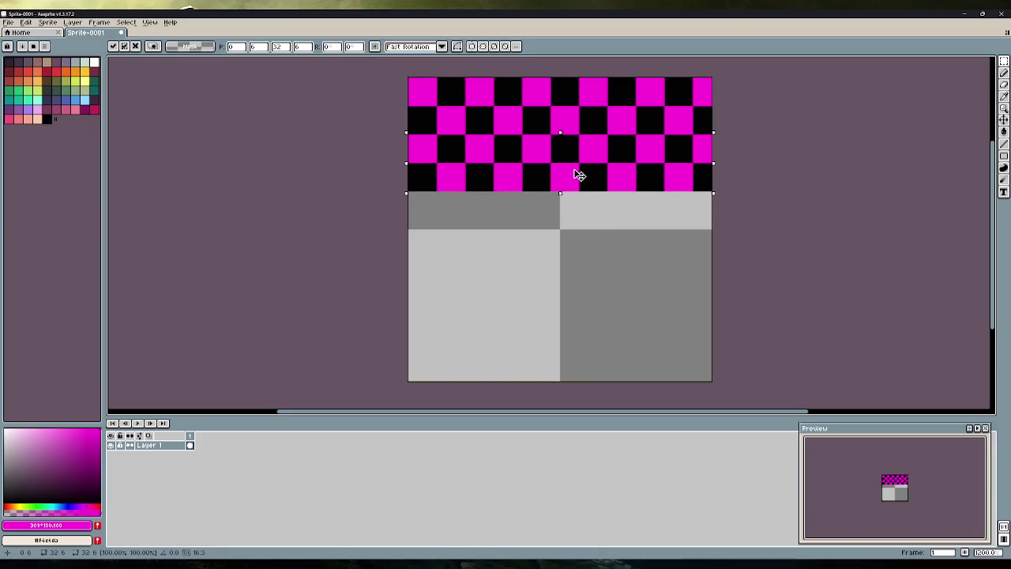
click(730, 185)
drag(713, 192, 408, 77)
mouse_move(550, 156)
mouse_down()
mouse_move(573, 206)
mouse_move(567, 265)
mouse_up()
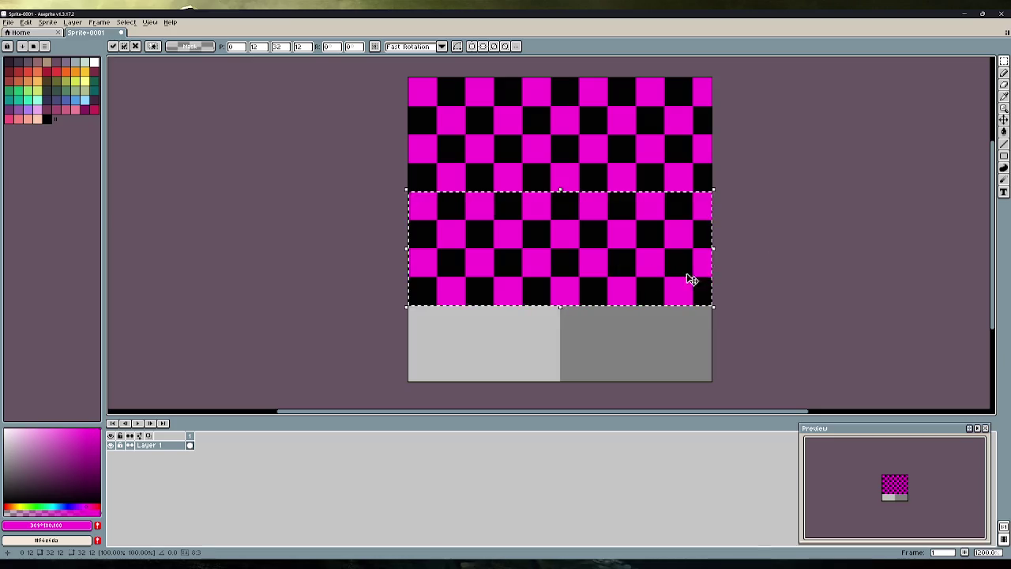
mouse_move(637, 273)
mouse_down()
mouse_move(582, 311)
mouse_move(571, 384)
mouse_move(584, 368)
mouse_up()
click(792, 271)
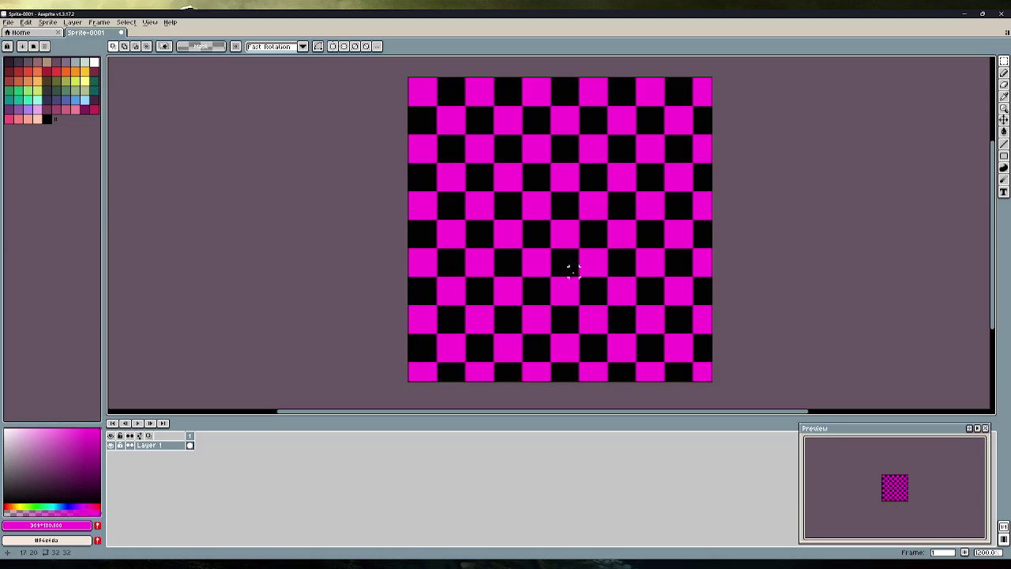
scroll(573, 271, down, 4)
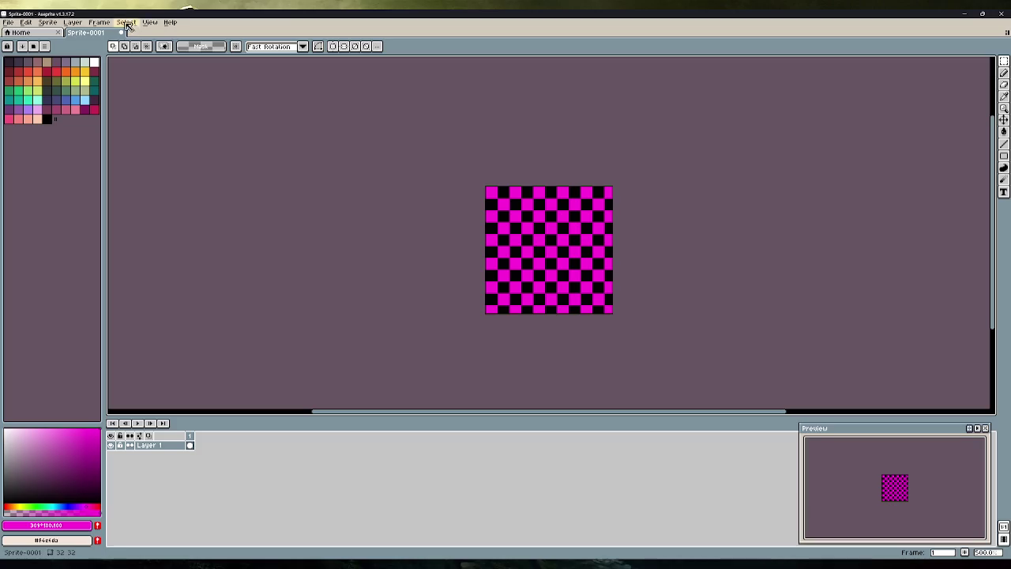
Start a Save As from the File menu, then cancel without saving.
click(7, 22)
mouse_move(40, 100)
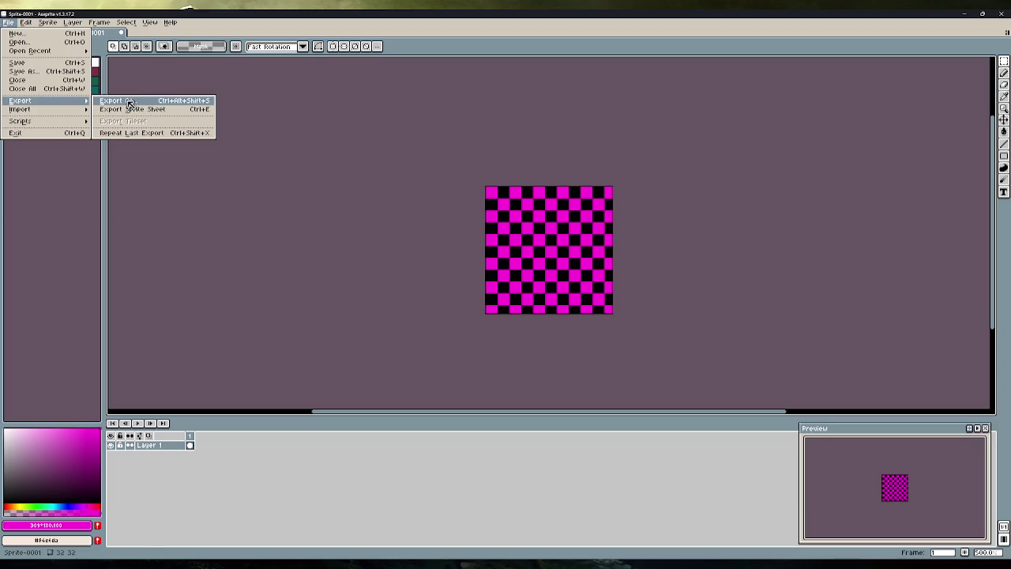
click(47, 72)
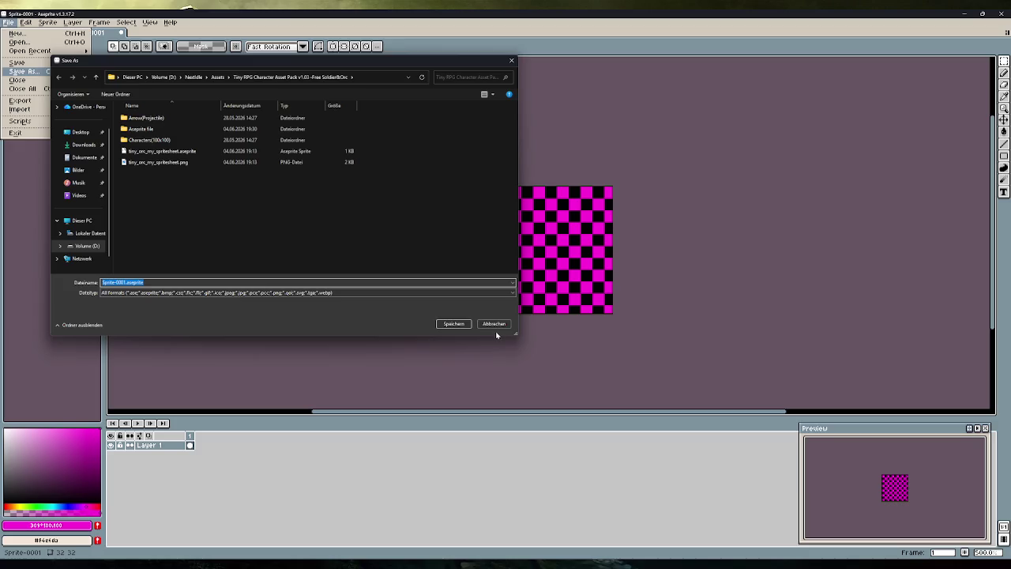
click(493, 323)
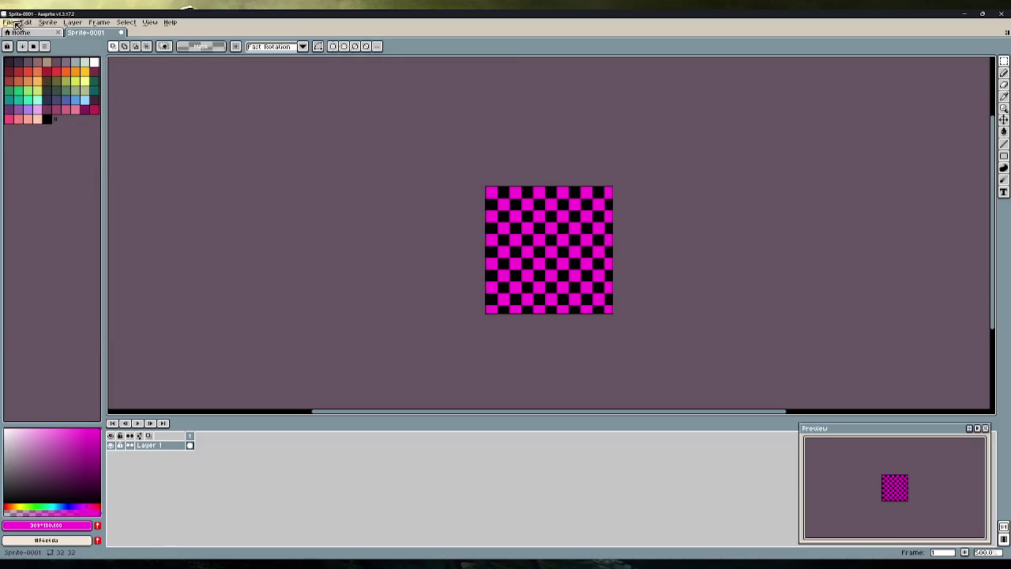
Export the checker sprite as placeholder.png.
click(9, 22)
mouse_move(36, 101)
click(136, 102)
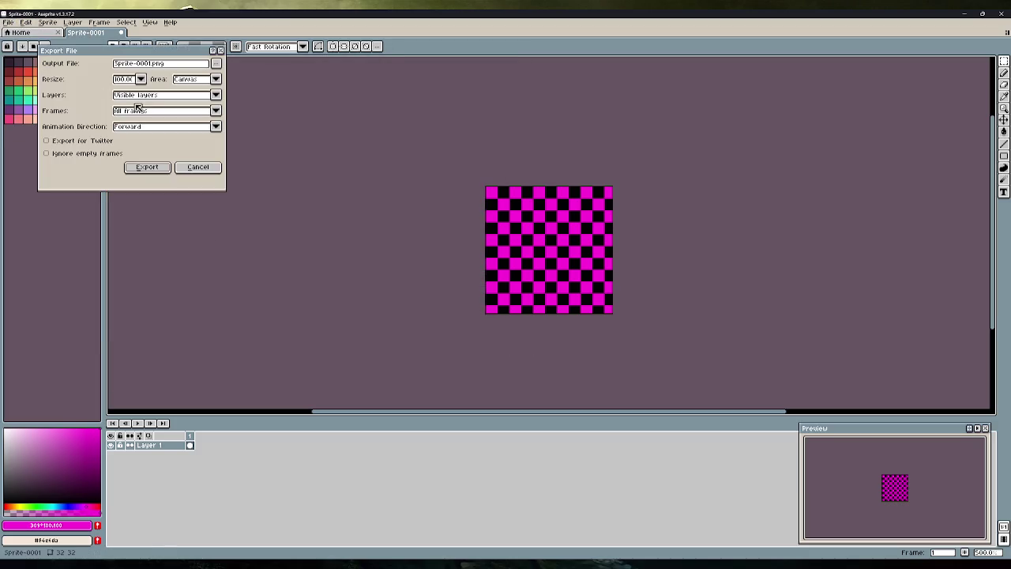
drag(150, 68, 86, 69)
text(pla)
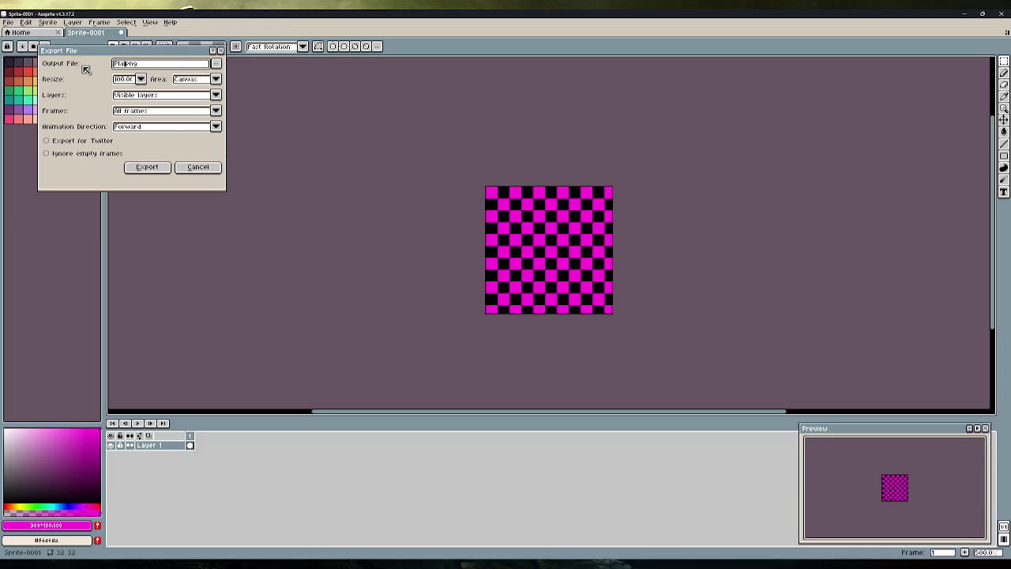
text(ceholder)
click(146, 170)
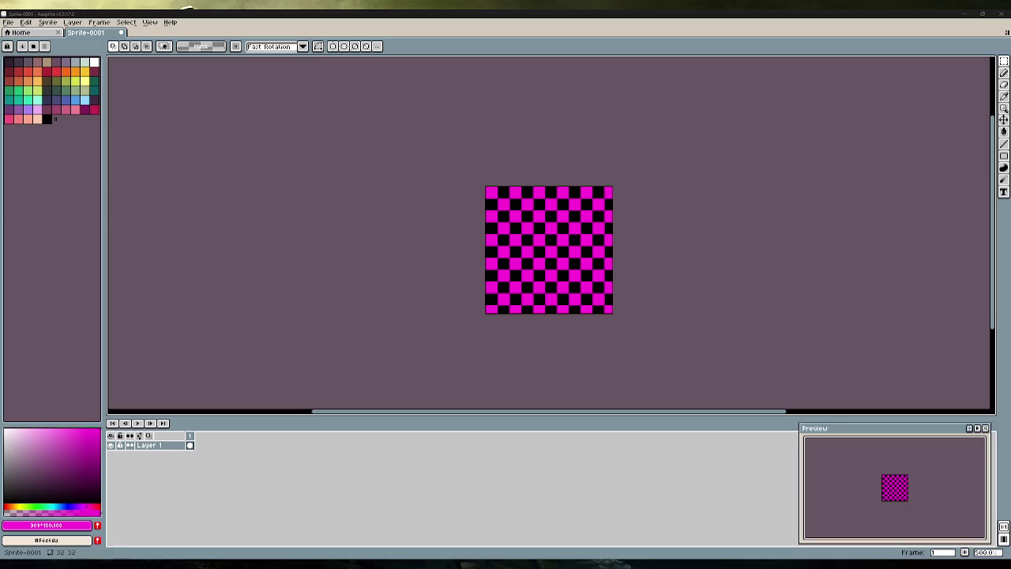
click(9, 22)
mouse_move(25, 101)
click(102, 99)
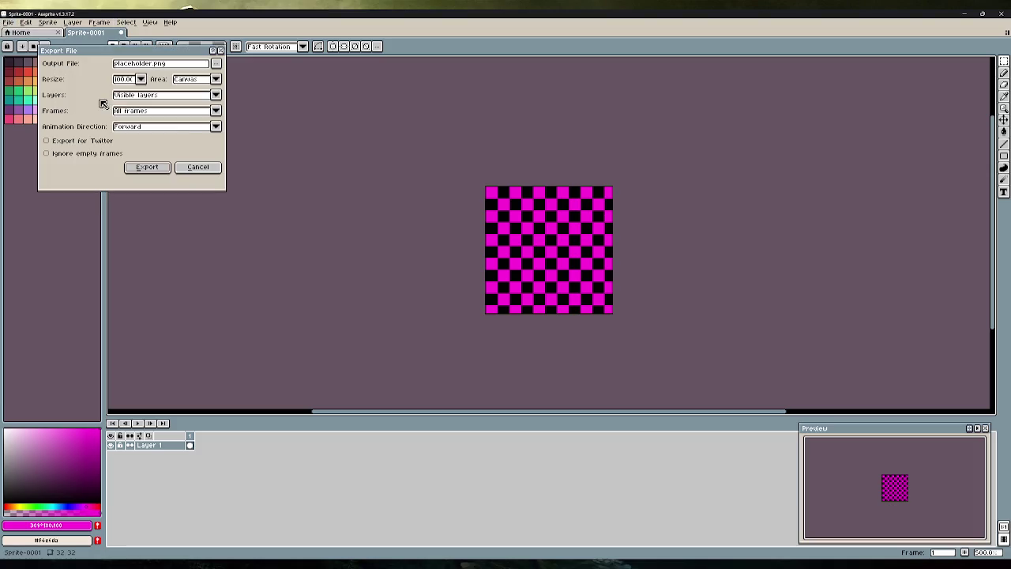
click(217, 63)
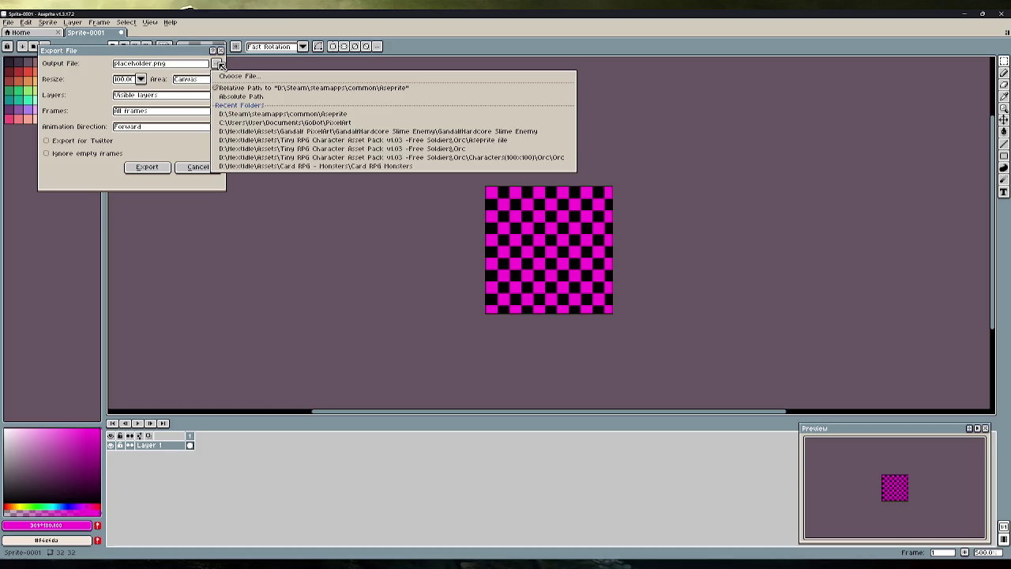
click(222, 65)
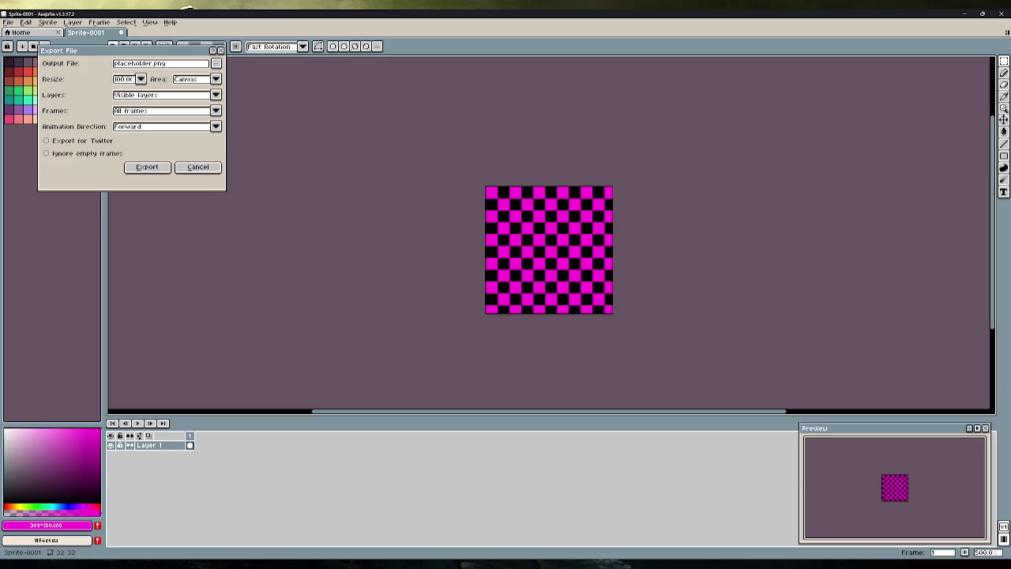
click(215, 63)
click(231, 81)
drag(284, 65, 127, 97)
key(Escape)
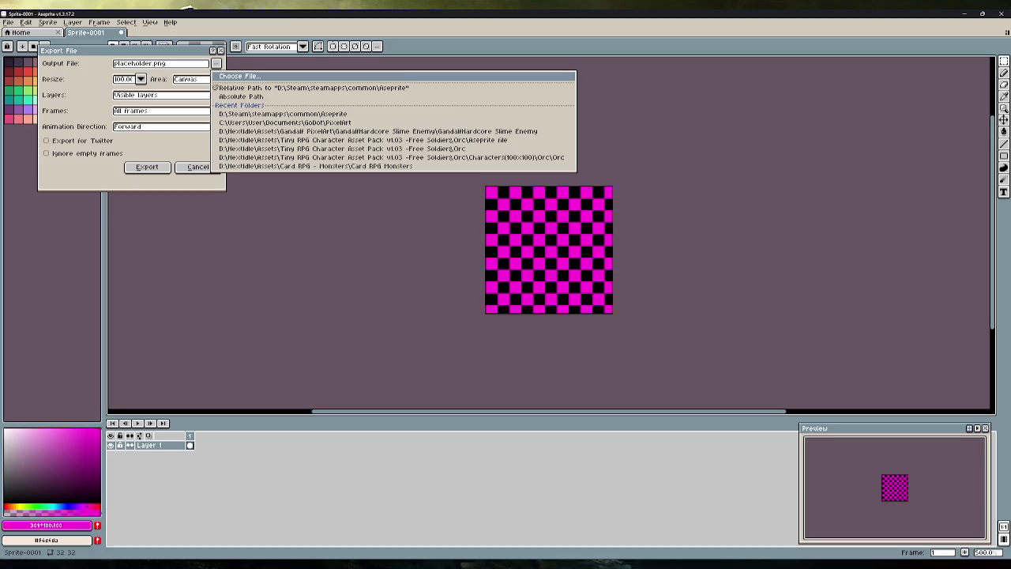
key(Escape)
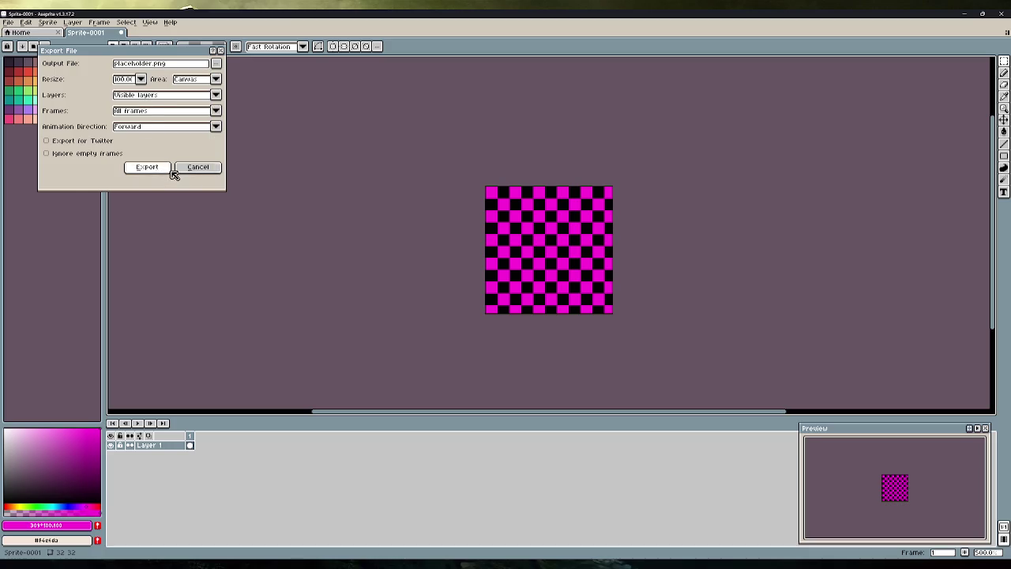
click(180, 169)
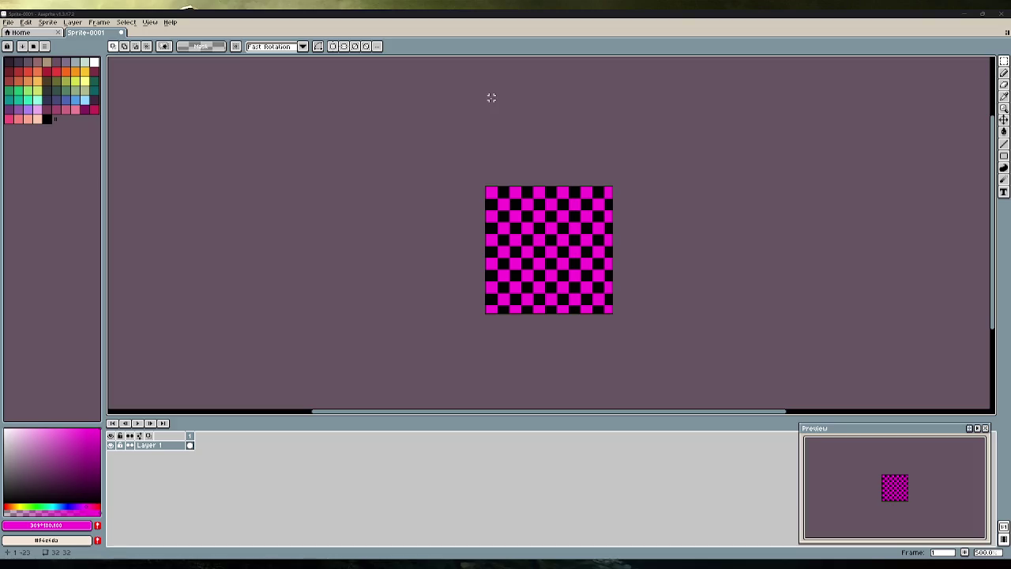
click(1000, 14)
click(514, 312)
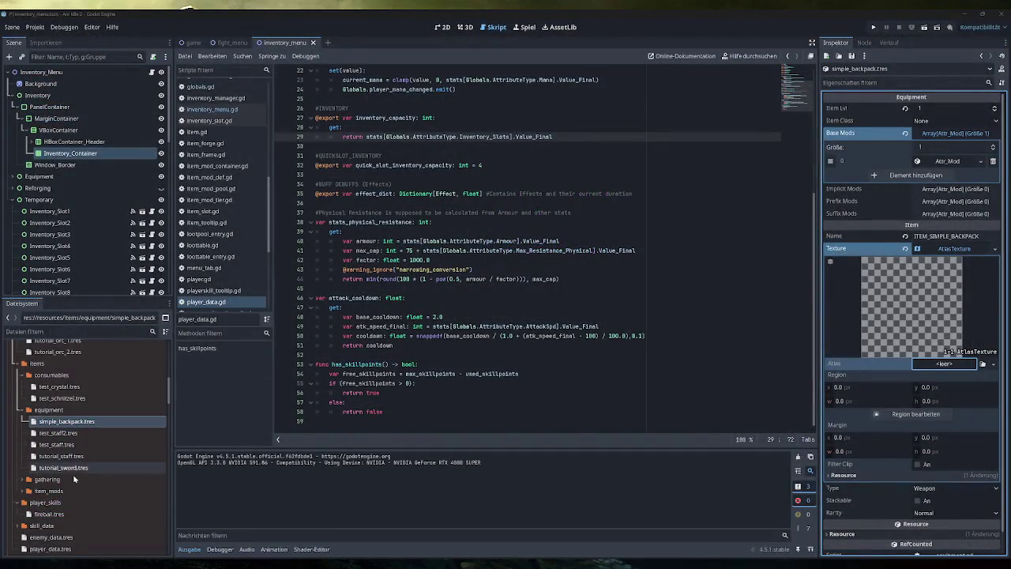
Quick-load placeholder.png as the AtlasTexture's atlas and save simple_backpack.tres.
scroll(57, 382, up, 10)
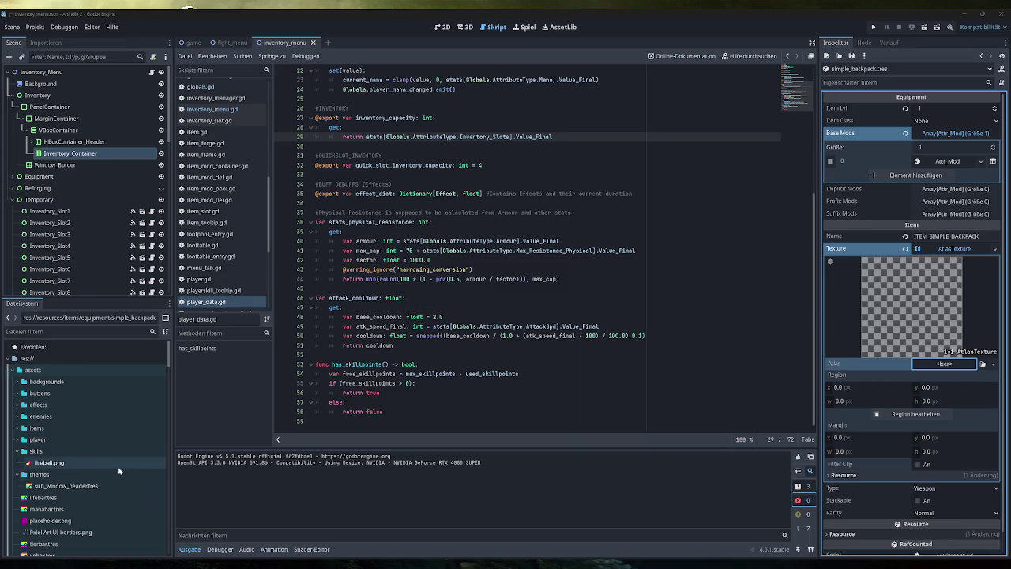
click(116, 521)
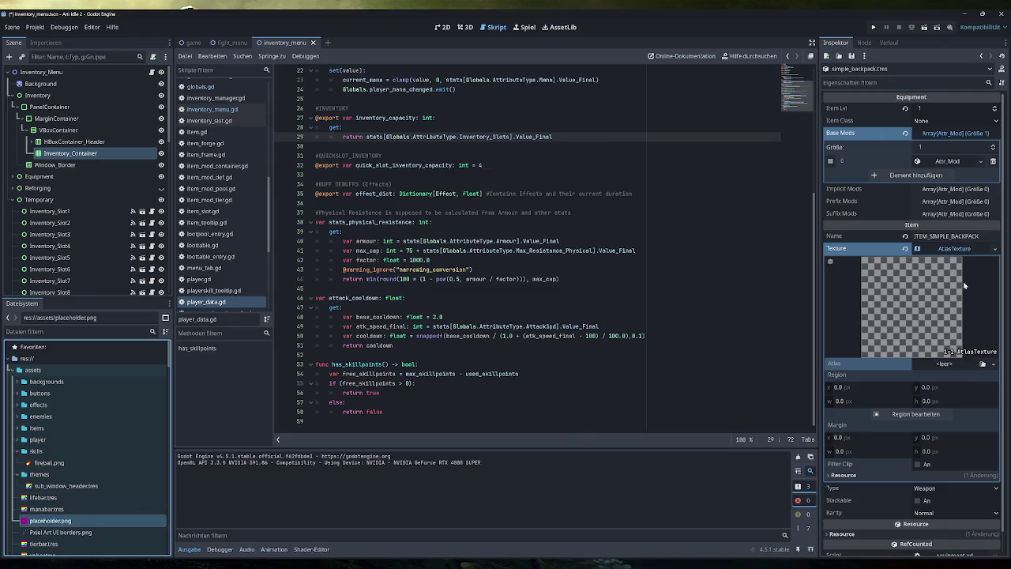
click(945, 364)
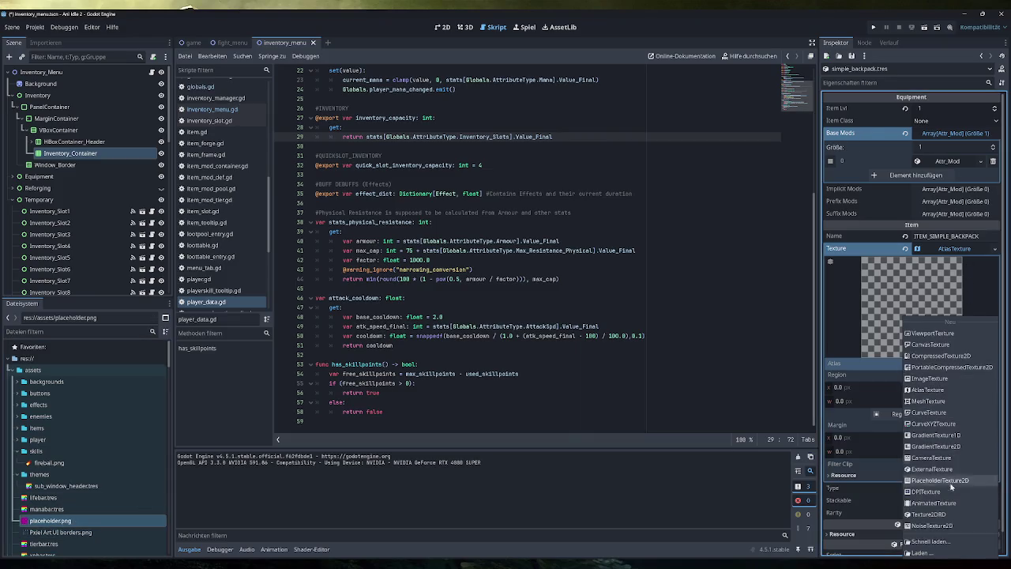
click(930, 541)
double_click(431, 284)
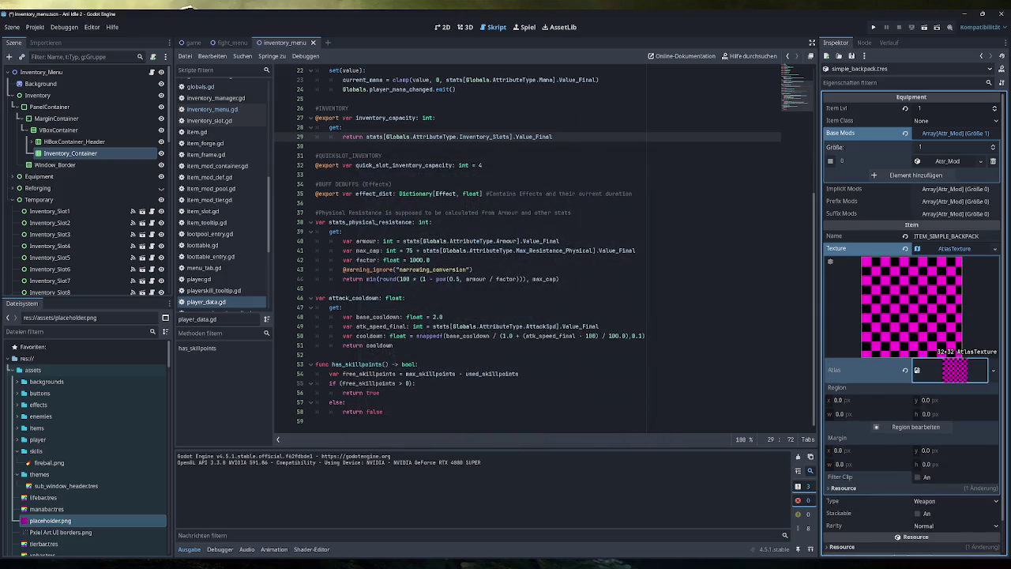
key(ctrl+s)
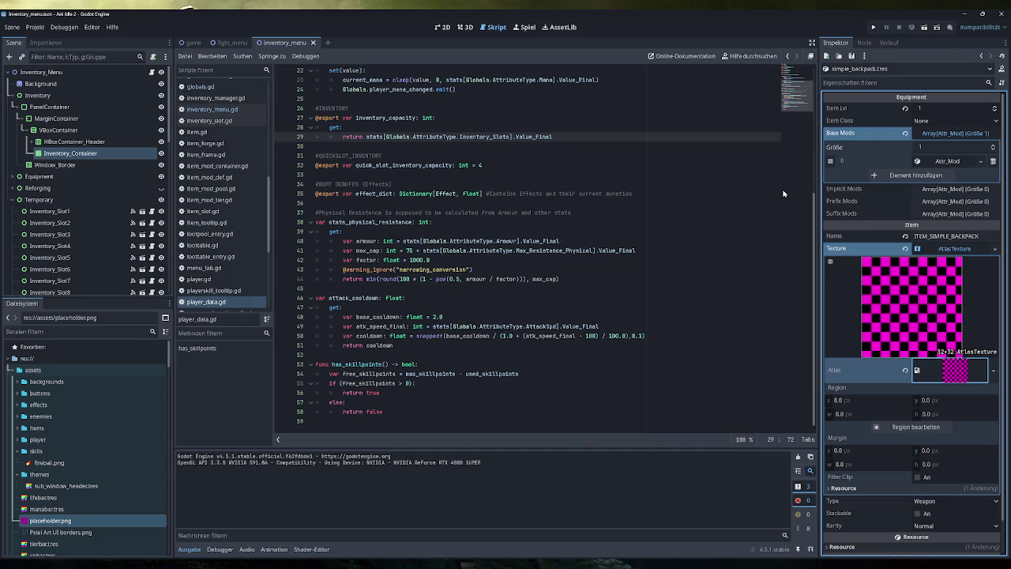
scroll(916, 371, down, 1)
scroll(918, 352, up, 1)
click(947, 248)
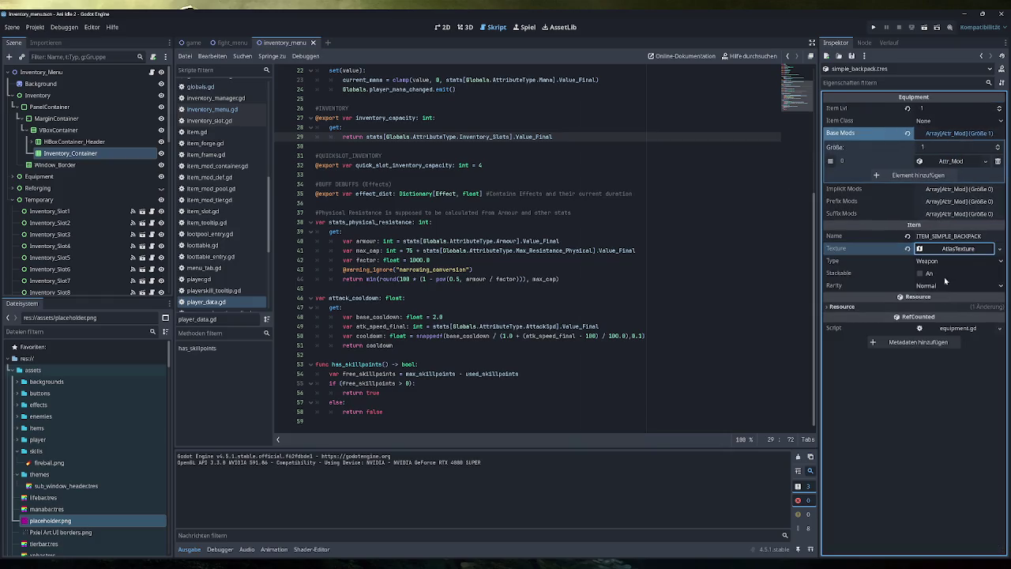
Set the item Type to Backpack and save simple_backpack.tres.
click(947, 263)
click(935, 409)
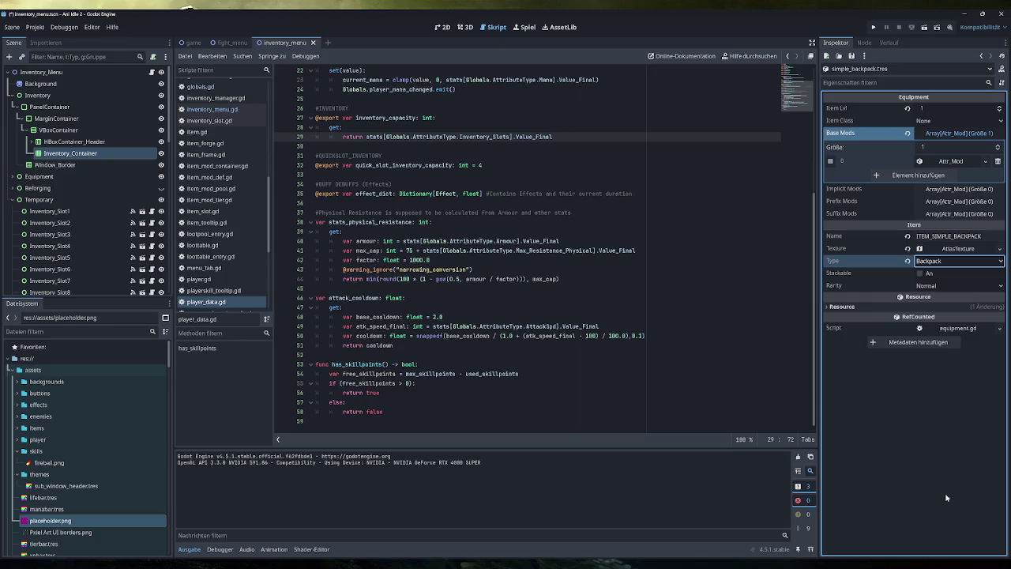
key(ctrl+s)
scroll(103, 480, down, 10)
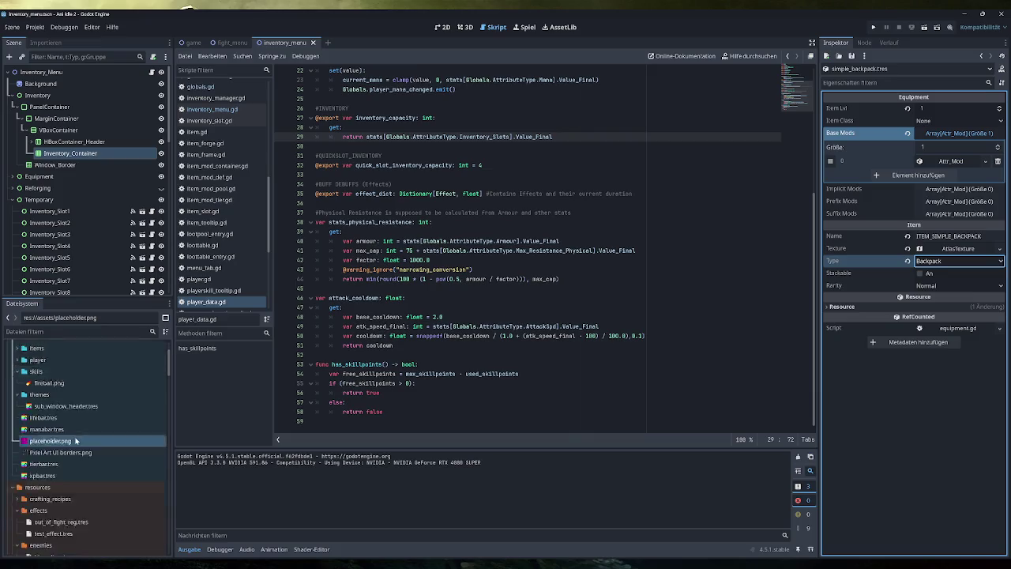
scroll(105, 485, up, 5)
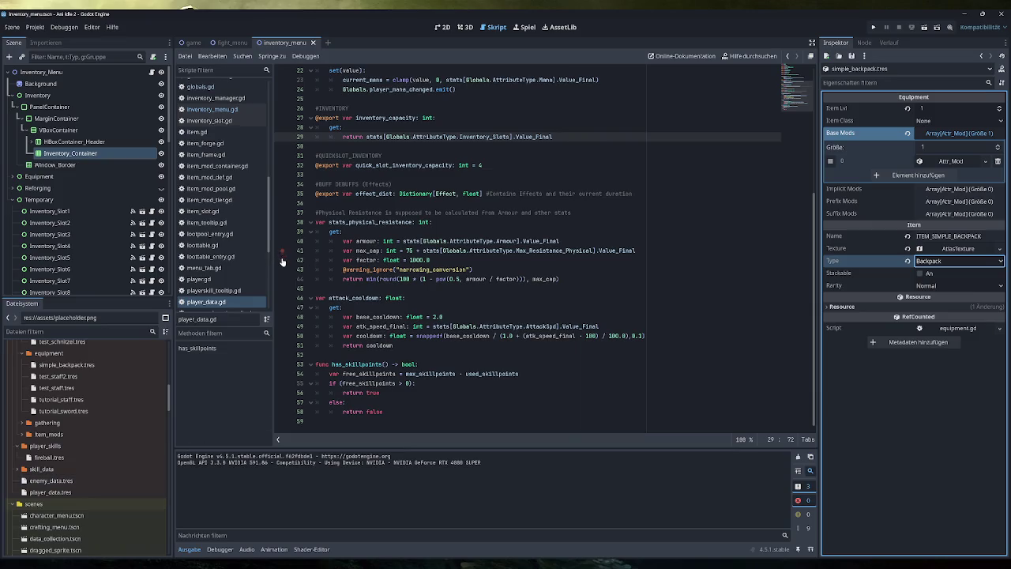
scroll(225, 246, up, 5)
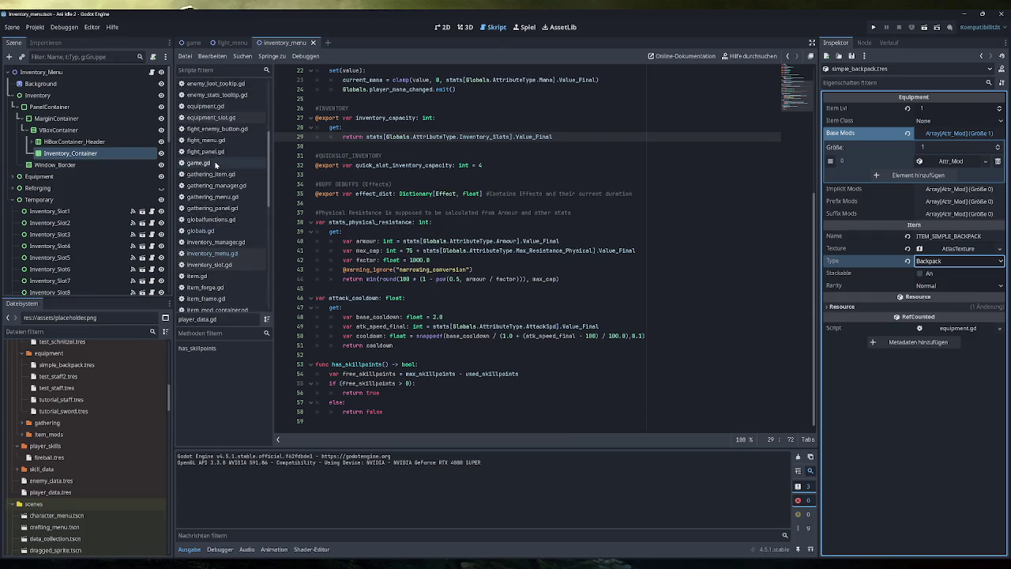
Scroll through game.gd's tutorial functions, then show the Obsidian plan listing backpack and belt equipment.
click(215, 164)
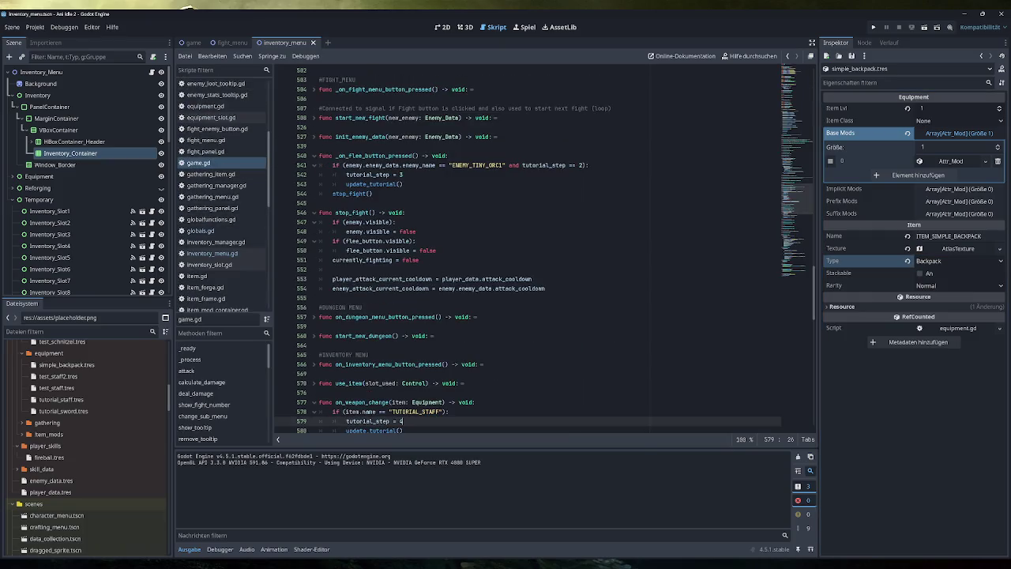
scroll(545, 253, down, 5)
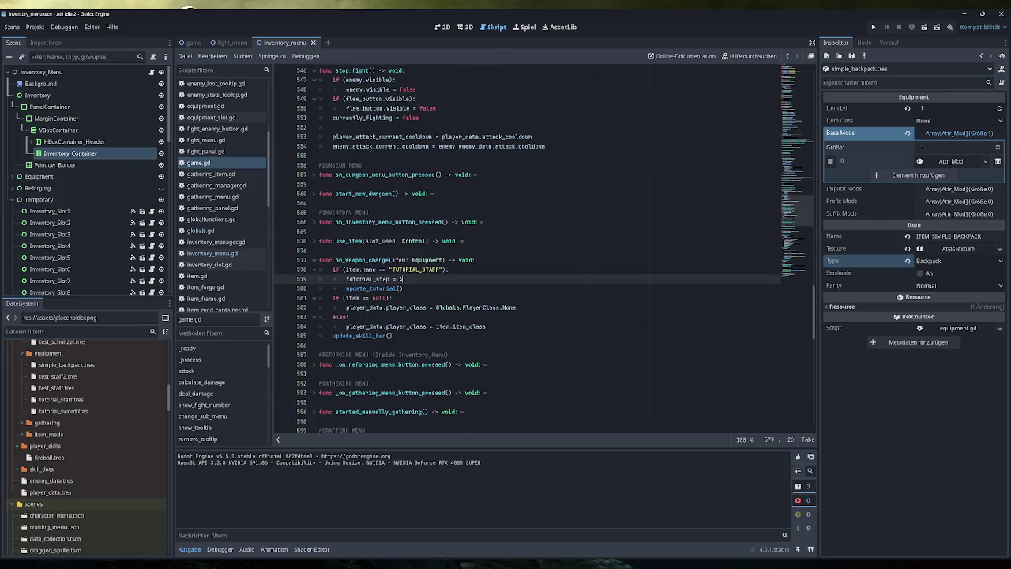
scroll(527, 249, down, 10)
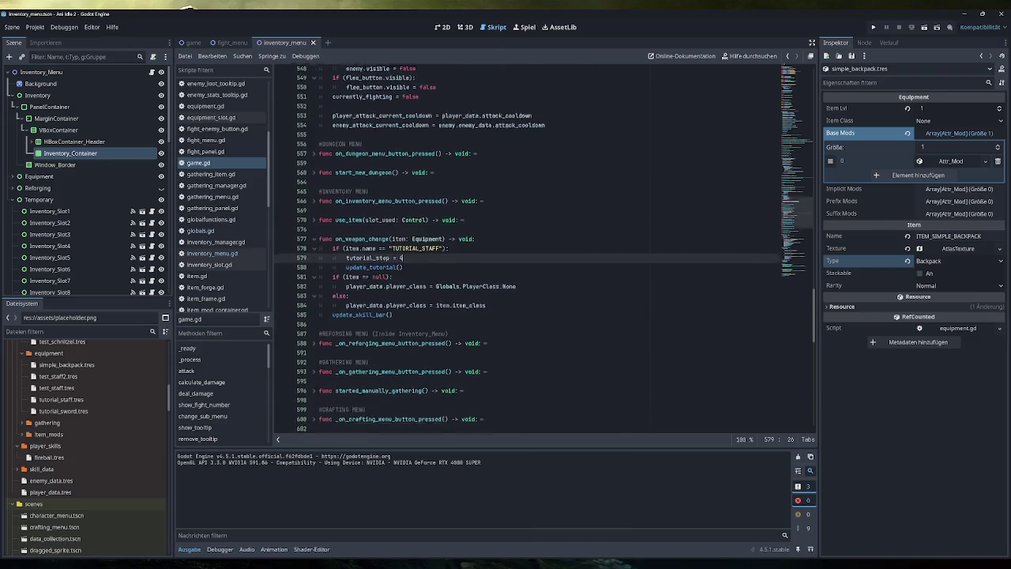
scroll(465, 294, down, 5)
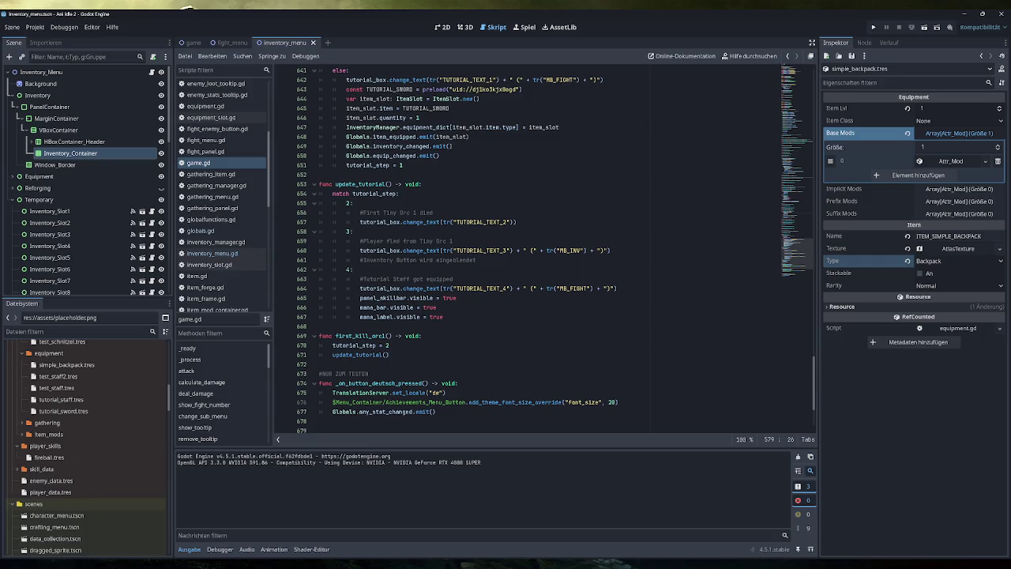
key(alt+Tab)
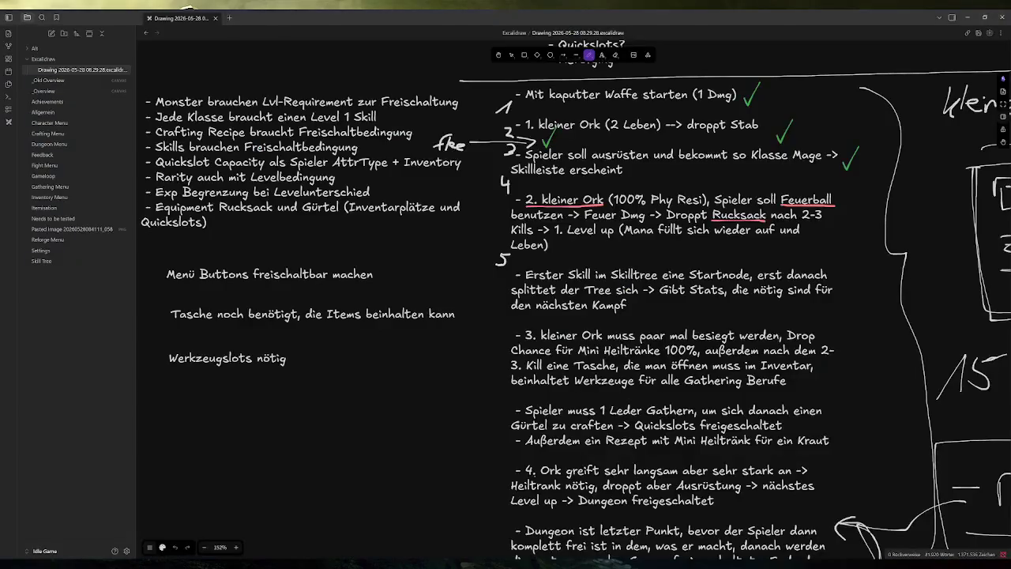